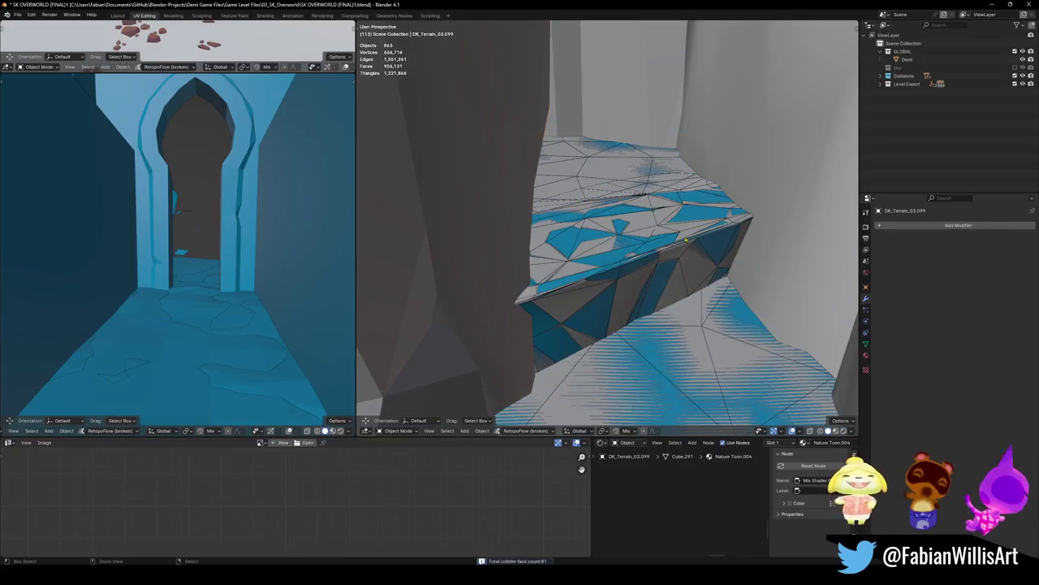
- Add a mesh collider from the seam-bounded faces of the upper stone step
{"action": "mouse_move", "coordinate": [592, 216]}
{"action": "middle_mouse_down", "text": "ctrl"}
{"action": "mouse_move", "coordinate": [653, 257]}
{"action": "mouse_move", "coordinate": [618, 320]}
{"action": "middle_mouse_up", "text": "ctrl"}
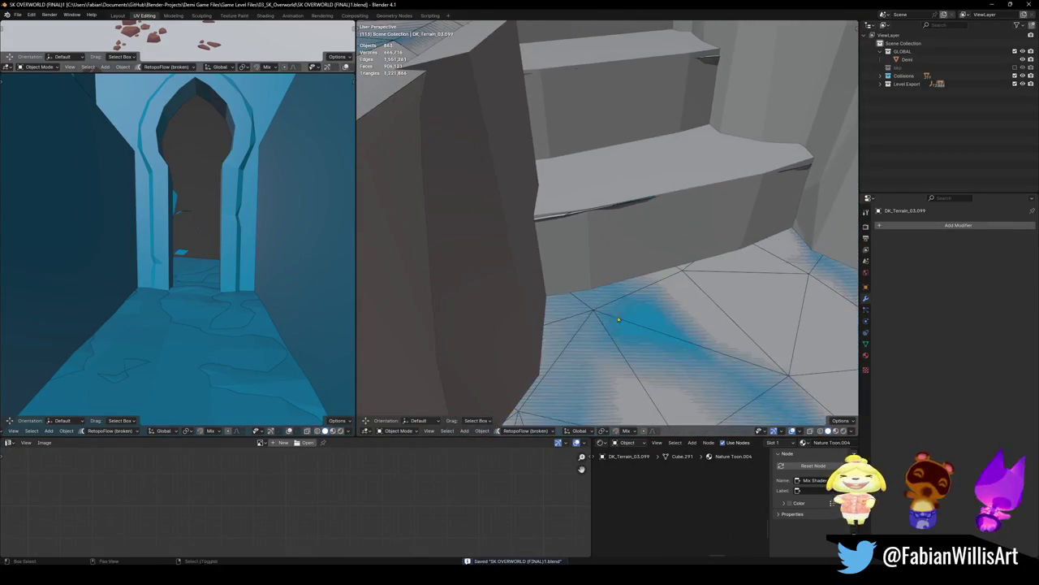
{"action": "mouse_move", "coordinate": [631, 189]}
{"action": "middle_mouse_down"}
{"action": "mouse_move", "coordinate": [622, 305]}
{"action": "mouse_move", "coordinate": [600, 302]}
{"action": "middle_mouse_up"}
{"action": "left_click", "coordinate": [622, 305]}
{"action": "left_click", "coordinate": [619, 295]}
{"action": "key", "text": "Tab"}
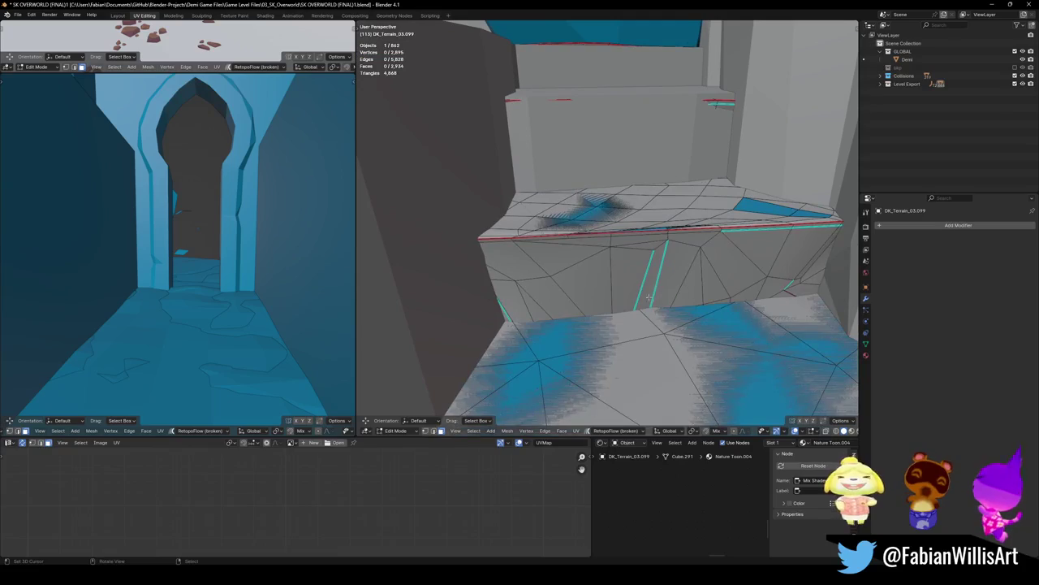
{"action": "key", "text": "l"}
{"action": "key", "text": "shift+alt+c"}
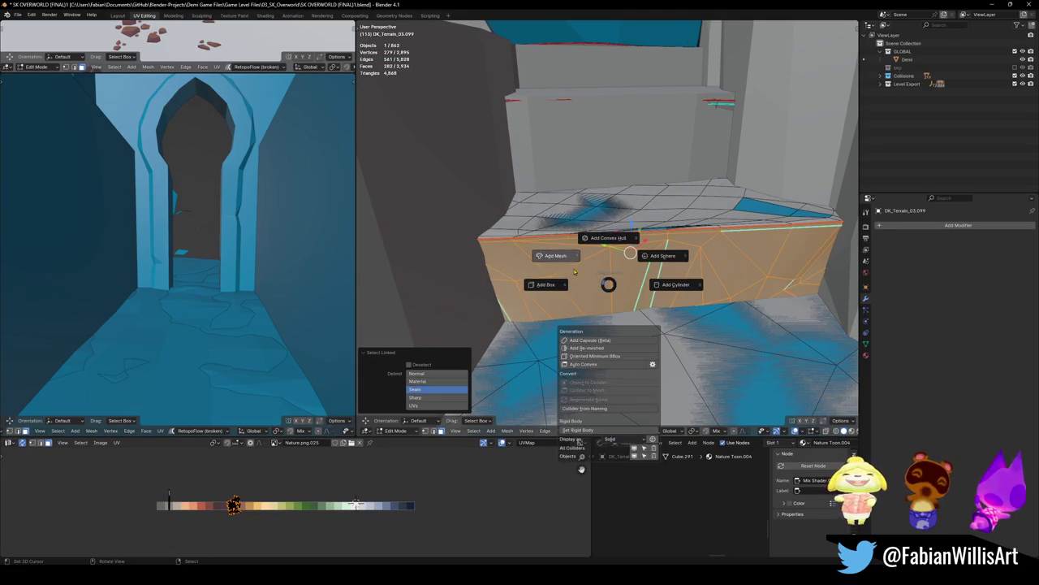
{"action": "left_click", "coordinate": [615, 262]}
{"action": "key", "text": "Tab"}
- Add a mesh collider for the lower step, then delete that unwanted collider
{"action": "middle_click_drag", "start_coordinate": [615, 262], "coordinate": [600, 261]}
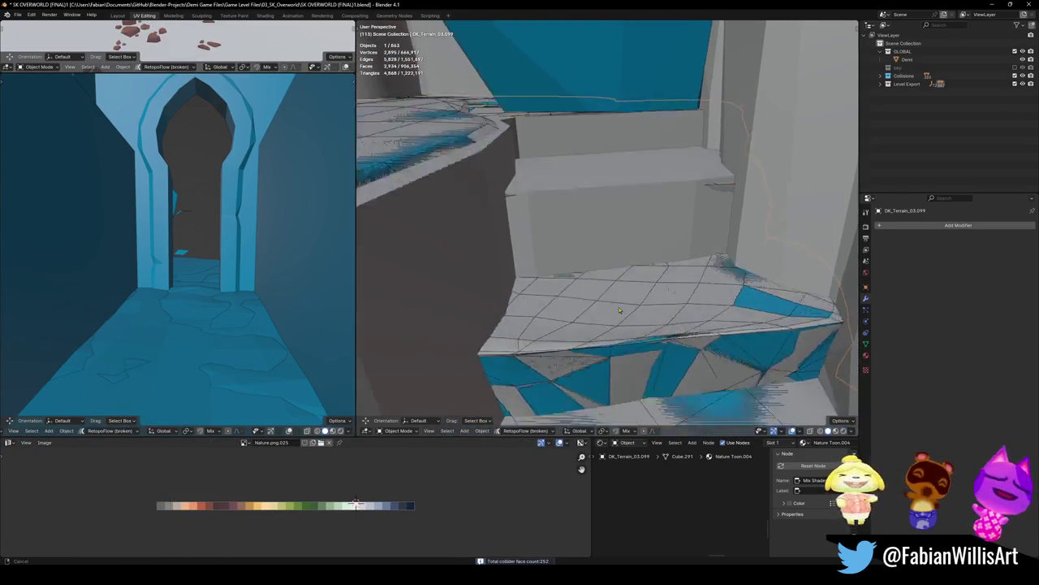
{"action": "left_click", "coordinate": [610, 261]}
{"action": "key", "text": "Tab"}
{"action": "key", "text": "l"}
{"action": "key", "text": "shift+alt+c"}
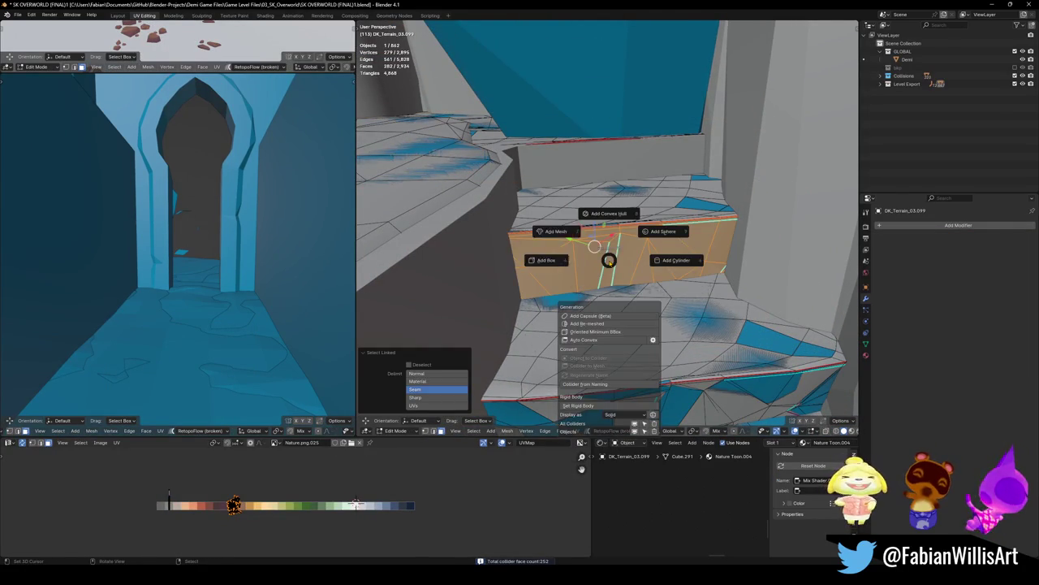
{"action": "left_click", "coordinate": [557, 232]}
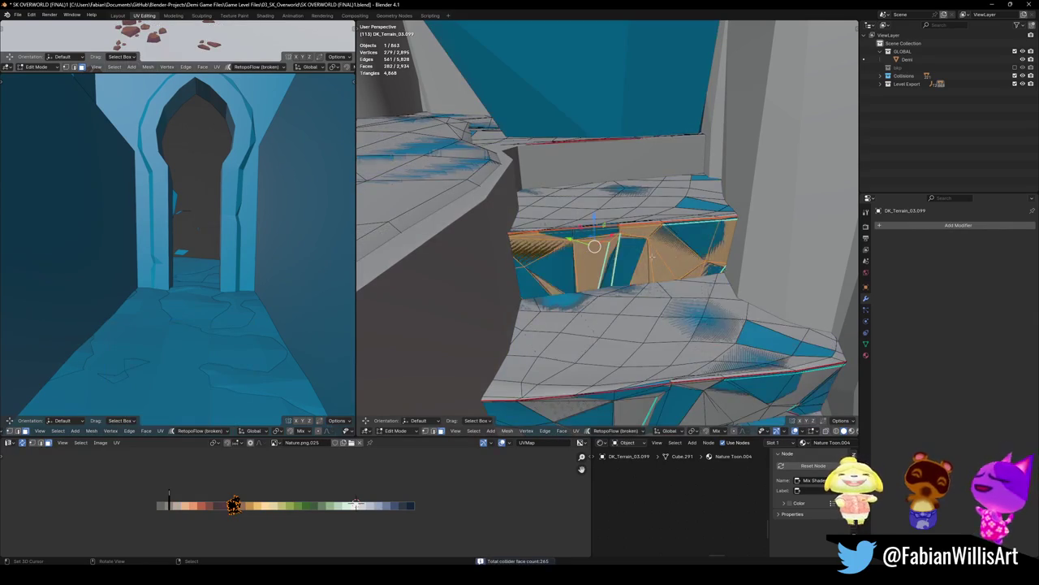
{"action": "key", "text": "Tab"}
{"action": "key", "text": "a"}
{"action": "key", "text": "alt+a"}
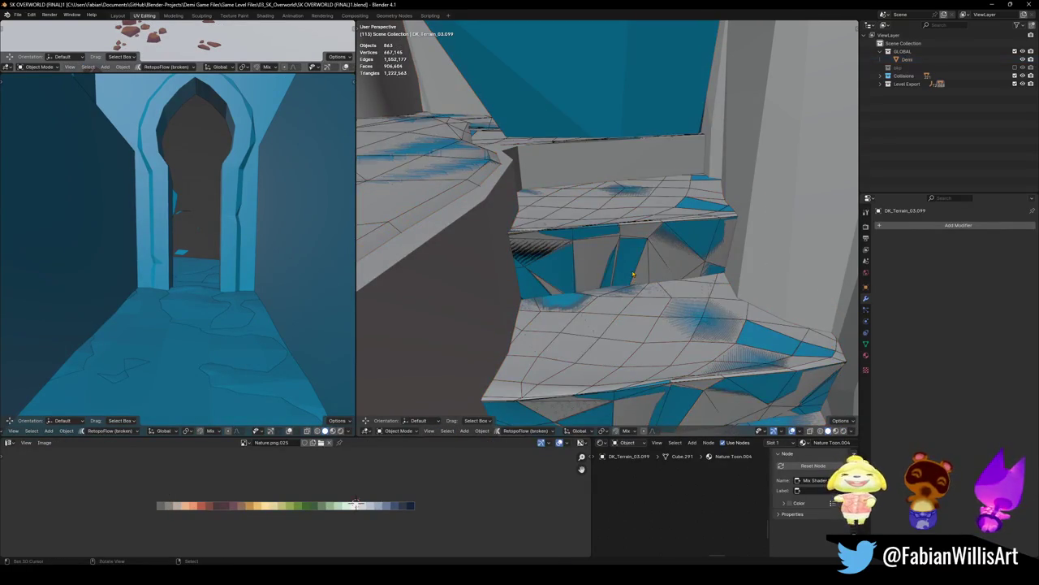
{"action": "left_click", "coordinate": [509, 264]}
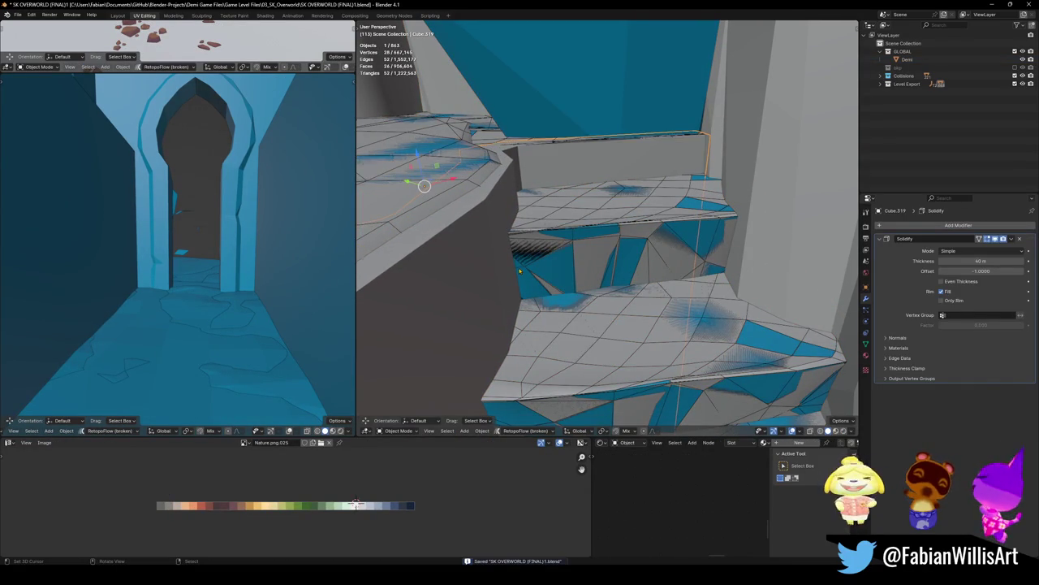
{"action": "key", "text": "Delete"}
- Create a decimated mesh collider (ratio 0.712, 237 faces) from the raised ledge's underside
{"action": "left_click", "coordinate": [474, 252]}
{"action": "mouse_move", "coordinate": [474, 252]}
{"action": "middle_mouse_down"}
{"action": "mouse_move", "coordinate": [655, 281]}
{"action": "mouse_move", "coordinate": [570, 302]}
{"action": "middle_mouse_up"}
{"action": "key", "text": "Tab"}
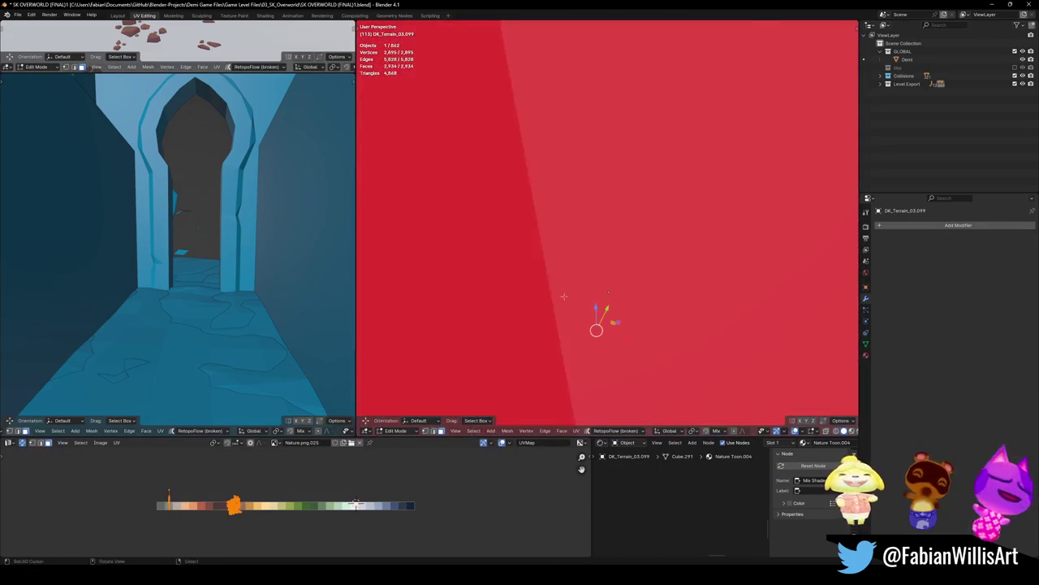
{"action": "key", "text": "l"}
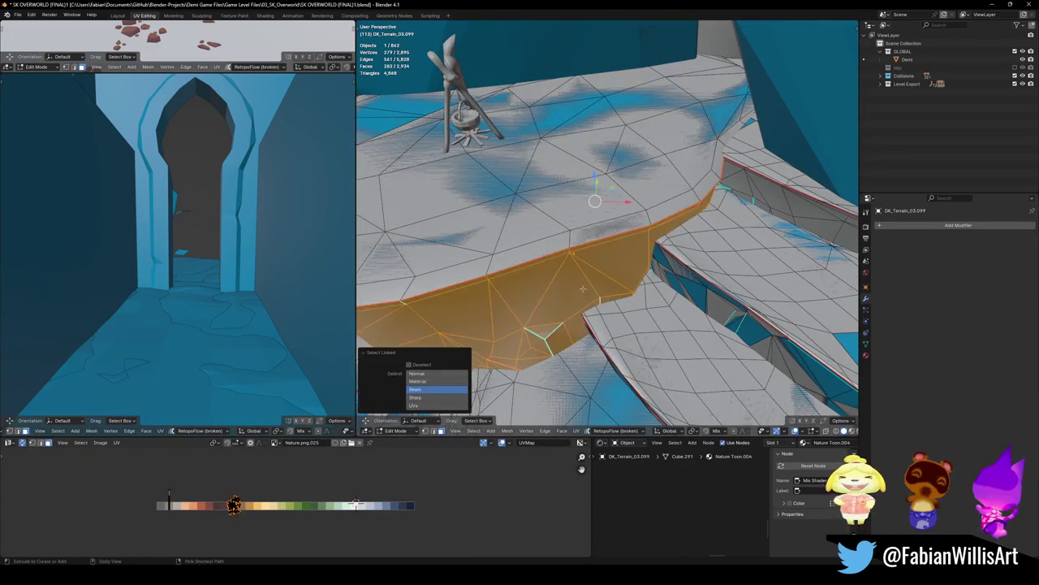
{"action": "key", "text": "shift+c"}
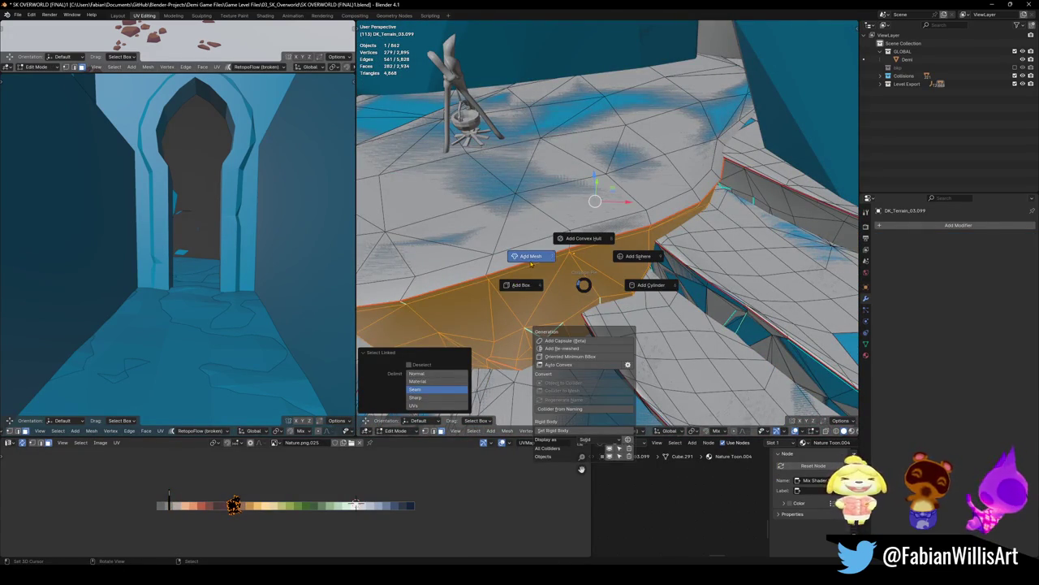
{"action": "left_click", "coordinate": [531, 258]}
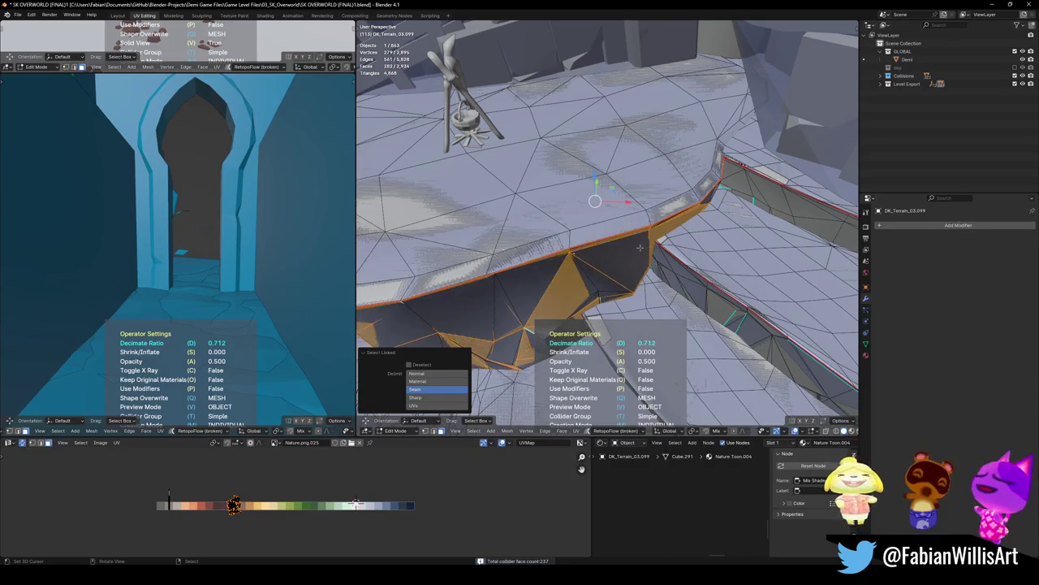
{"action": "key", "text": "Tab"}
- Orbit to another part of the level and select the next terrain piece
{"action": "mouse_move", "coordinate": [640, 247]}
{"action": "middle_mouse_down"}
{"action": "mouse_move", "coordinate": [464, 44]}
{"action": "mouse_move", "coordinate": [617, 203]}
{"action": "middle_mouse_up"}
{"action": "left_click", "coordinate": [633, 211]}
{"action": "scroll", "coordinate": [650, 219], "scroll_direction": "up", "scroll_amount": 2}
- Add a decimated mesh collider for the cliff wall's seam-bounded faces
{"action": "key", "text": "g"}
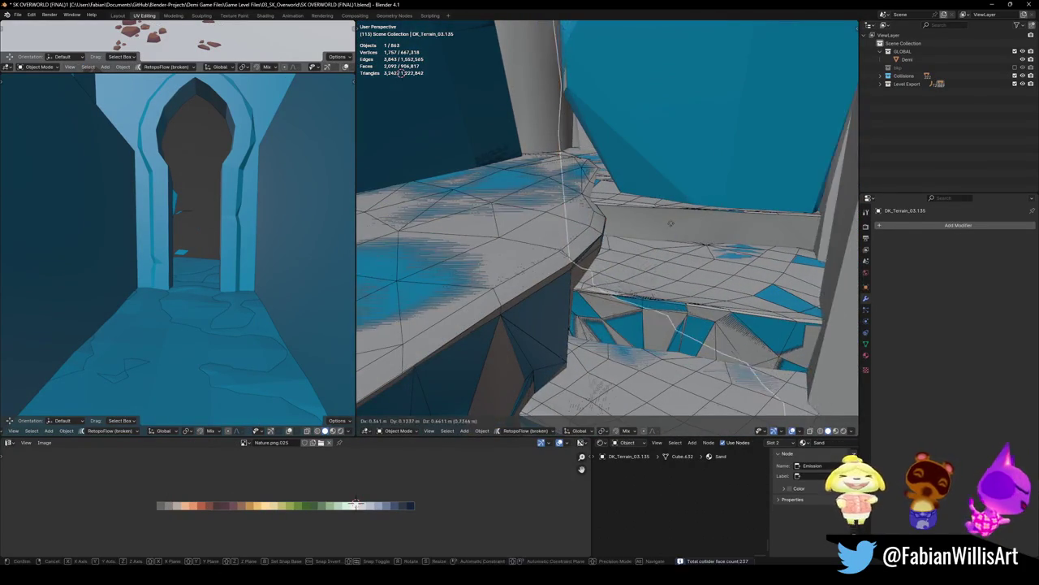
{"action": "key", "text": "Escape"}
{"action": "mouse_move", "coordinate": [670, 223]}
{"action": "middle_mouse_down"}
{"action": "mouse_move", "coordinate": [640, 298]}
{"action": "mouse_move", "coordinate": [622, 284]}
{"action": "mouse_move", "coordinate": [661, 247]}
{"action": "middle_mouse_up"}
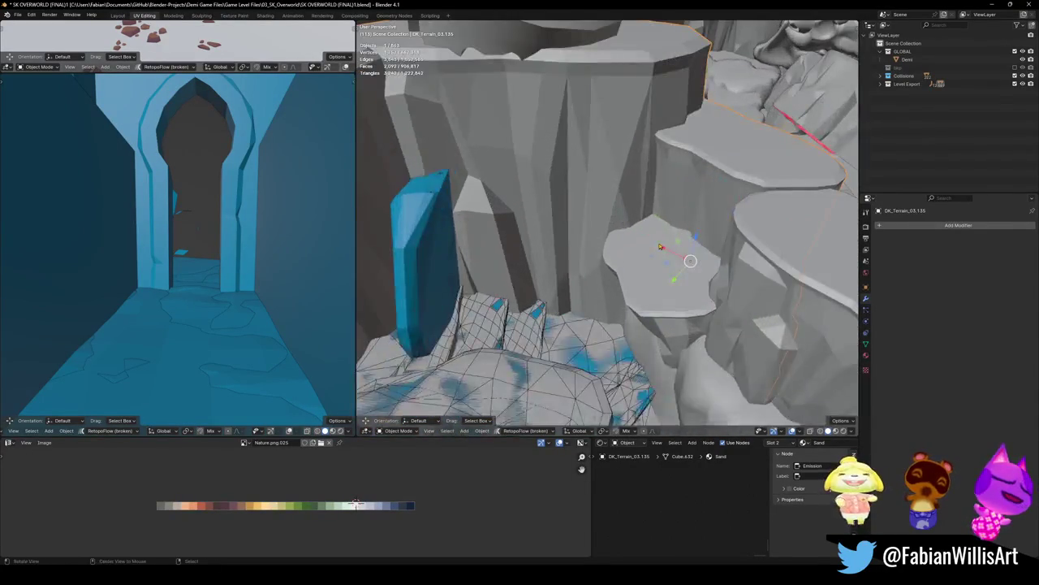
{"action": "left_click", "coordinate": [661, 246]}
{"action": "key", "text": "Tab"}
{"action": "key", "text": "ctrl+l"}
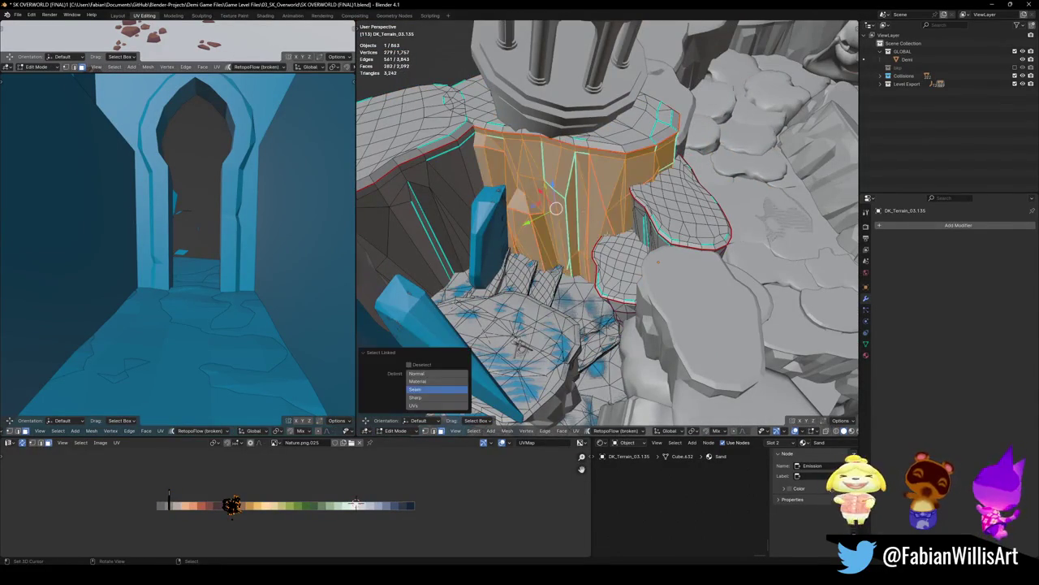
{"action": "middle_click_drag", "start_coordinate": [585, 211], "coordinate": [639, 217]}
{"action": "key", "text": "shift+c"}
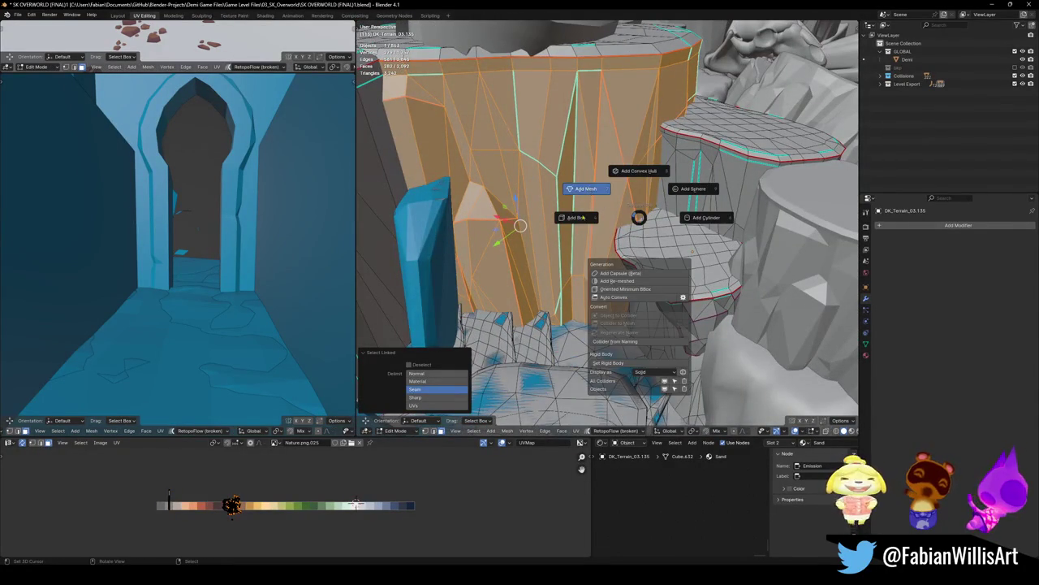
{"action": "left_click", "coordinate": [586, 188]}
{"action": "key", "text": "Tab"}
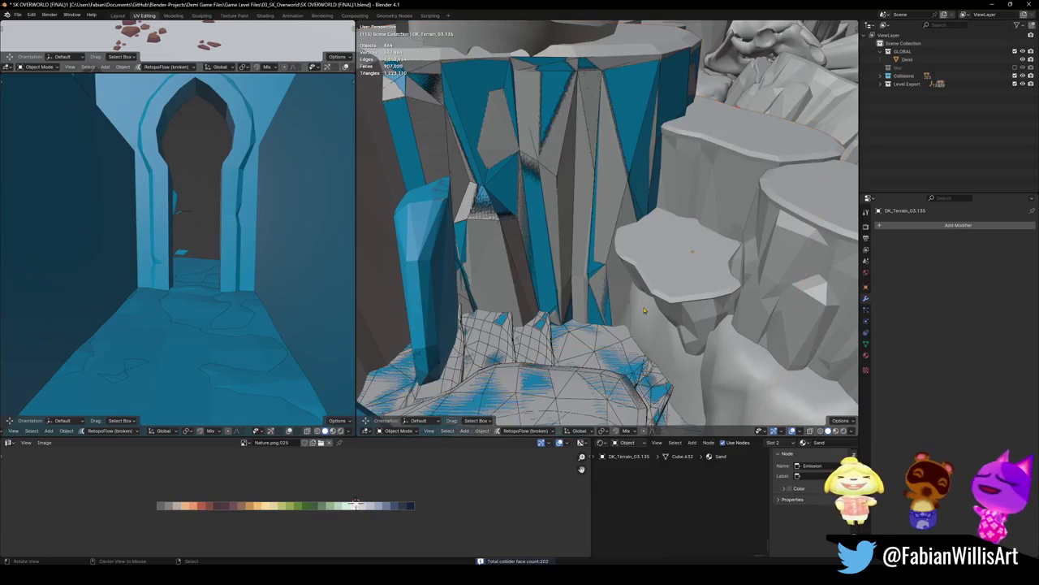
- Add a decimated mesh collider for the small cliff ledge
{"action": "middle_click_drag", "start_coordinate": [644, 310], "coordinate": [639, 274]}
{"action": "key", "text": "Tab"}
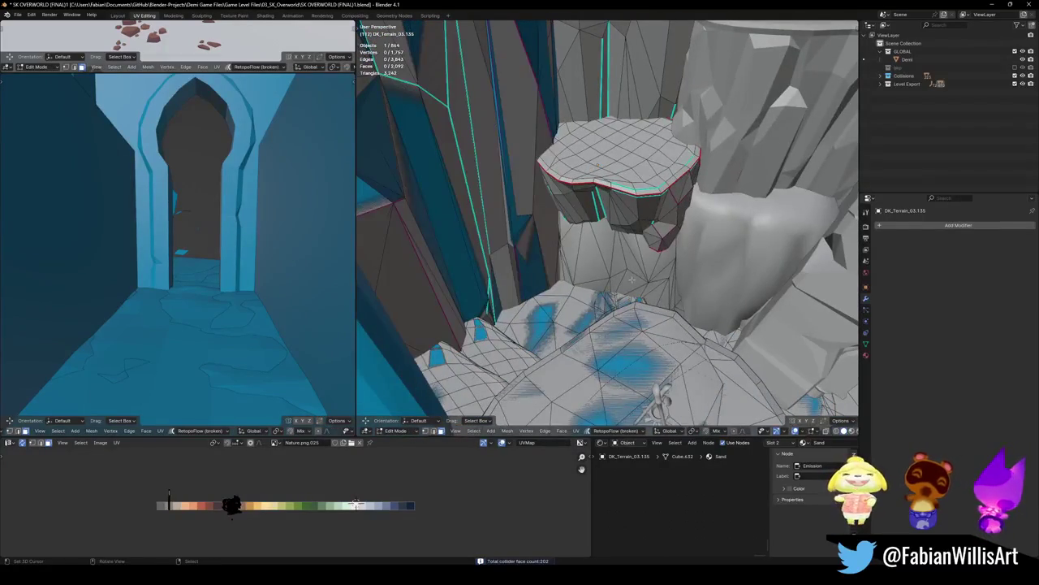
{"action": "key", "text": "l"}
{"action": "scroll", "coordinate": [609, 244], "scroll_direction": "down", "scroll_amount": 3}
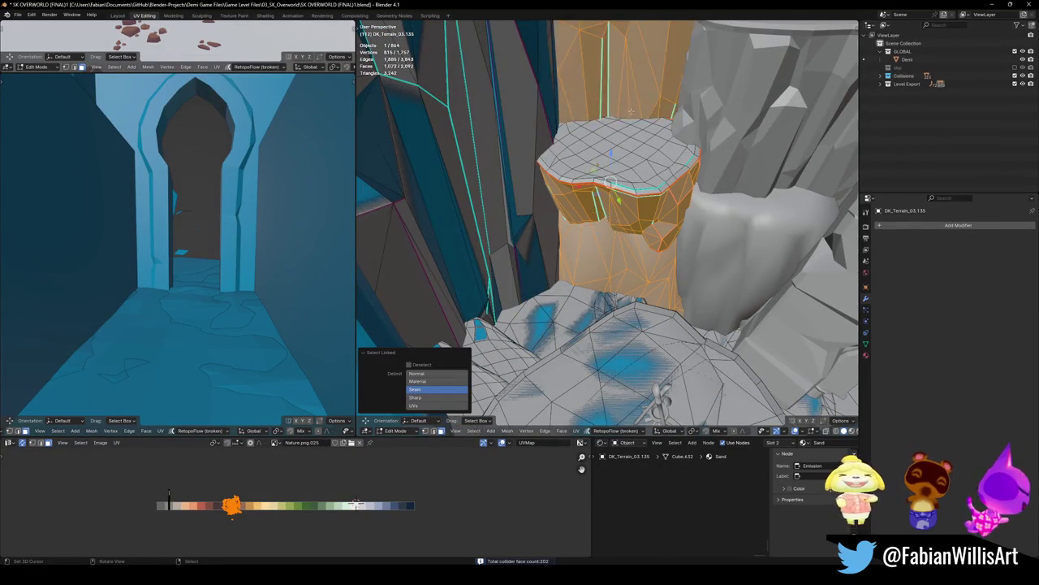
{"action": "middle_click_drag", "start_coordinate": [609, 244], "coordinate": [601, 211]}
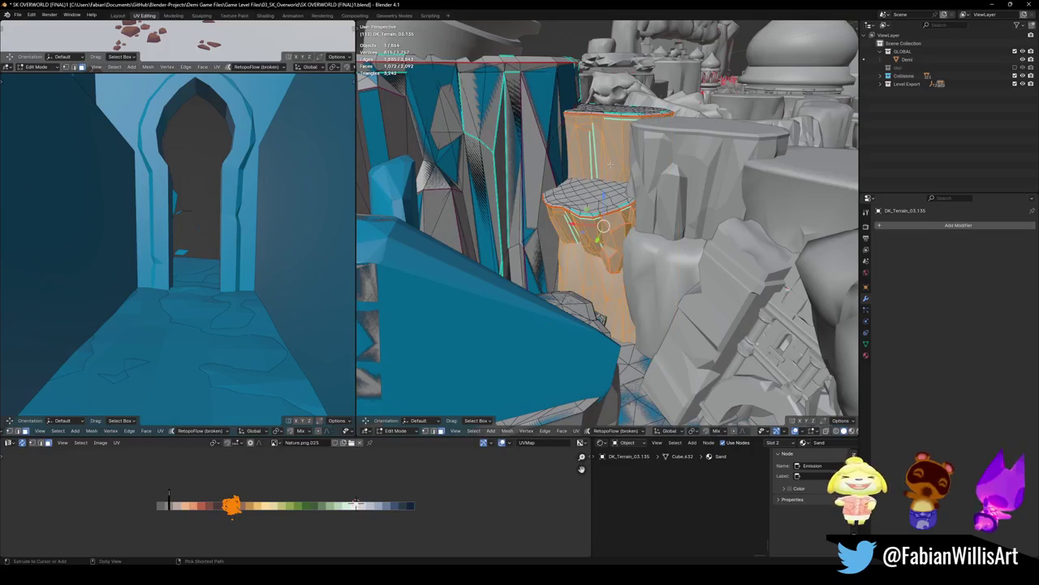
{"action": "key", "text": "alt+shift+c"}
{"action": "left_click", "coordinate": [566, 136]}
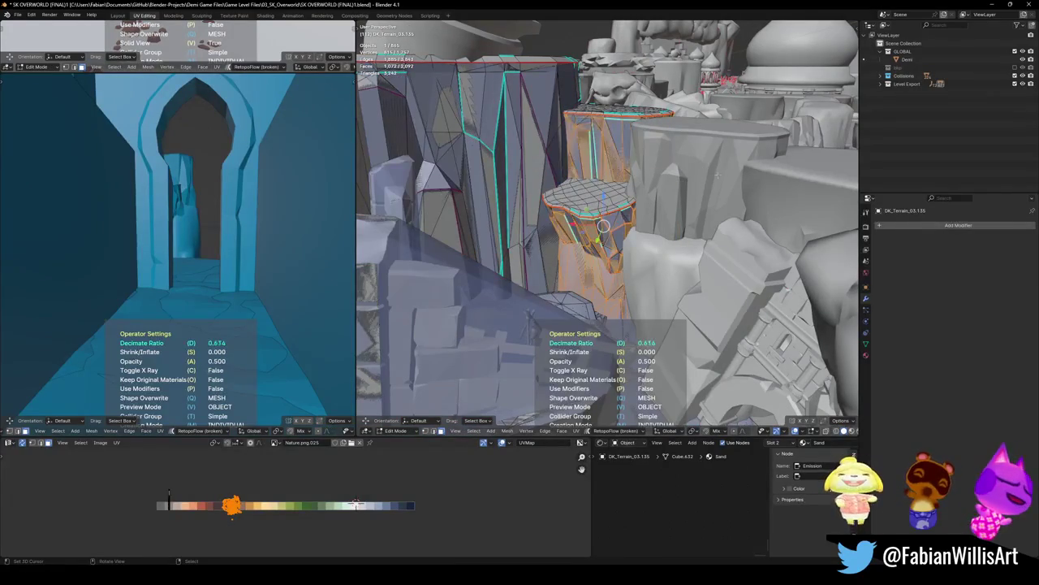
{"action": "key", "text": "Tab"}
- Add a decimated mesh collider to the rock pillar and save the level file
{"action": "middle_click_drag", "start_coordinate": [726, 180], "coordinate": [641, 209]}
{"action": "scroll", "coordinate": [632, 212], "scroll_direction": "up", "scroll_amount": 2}
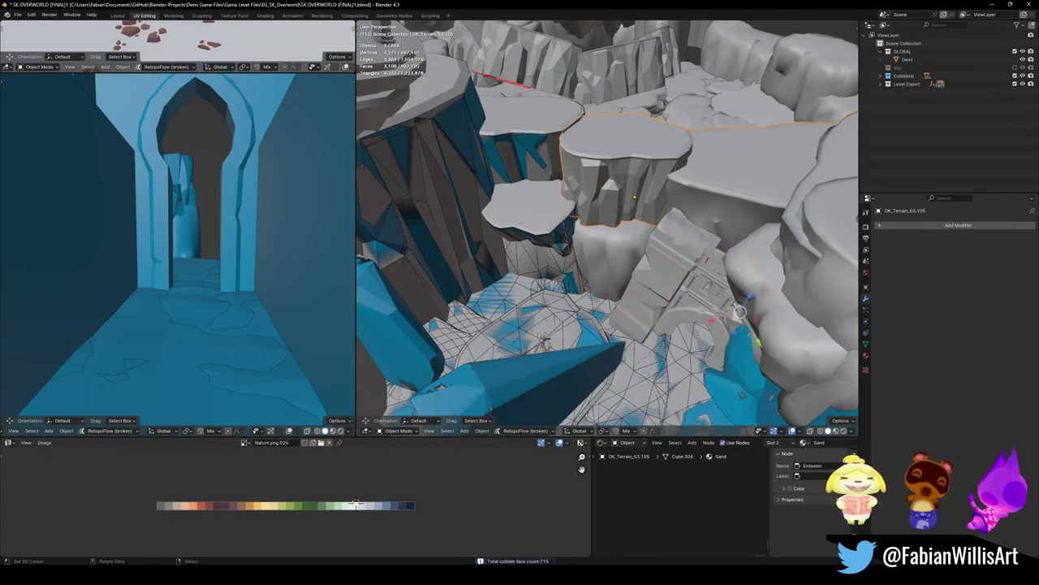
{"action": "left_click", "coordinate": [634, 195]}
{"action": "key", "text": "Tab"}
{"action": "key", "text": "l"}
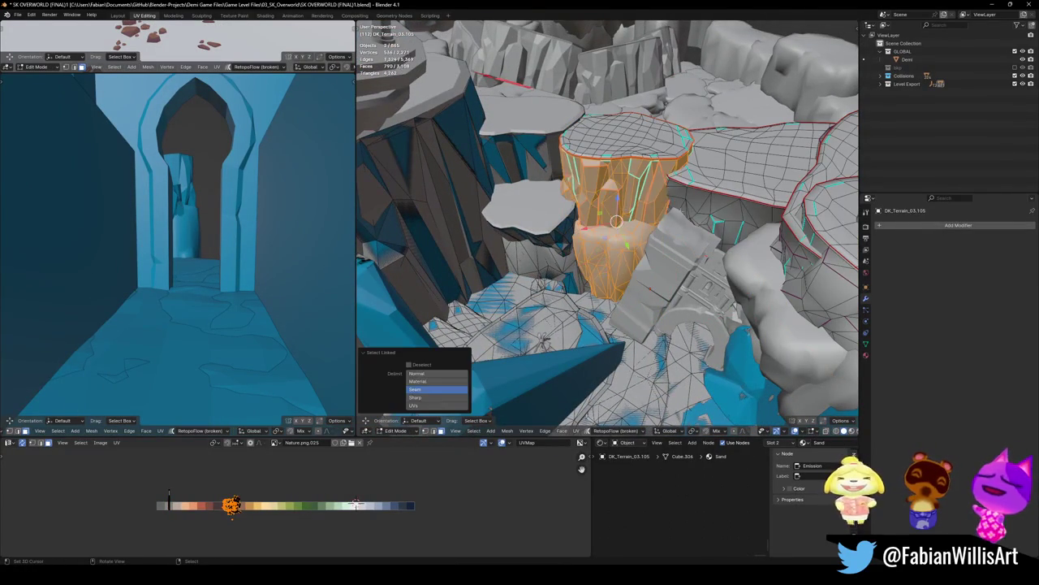
{"action": "middle_click_drag", "start_coordinate": [617, 221], "coordinate": [636, 208]}
{"action": "key", "text": "shift+alt+c"}
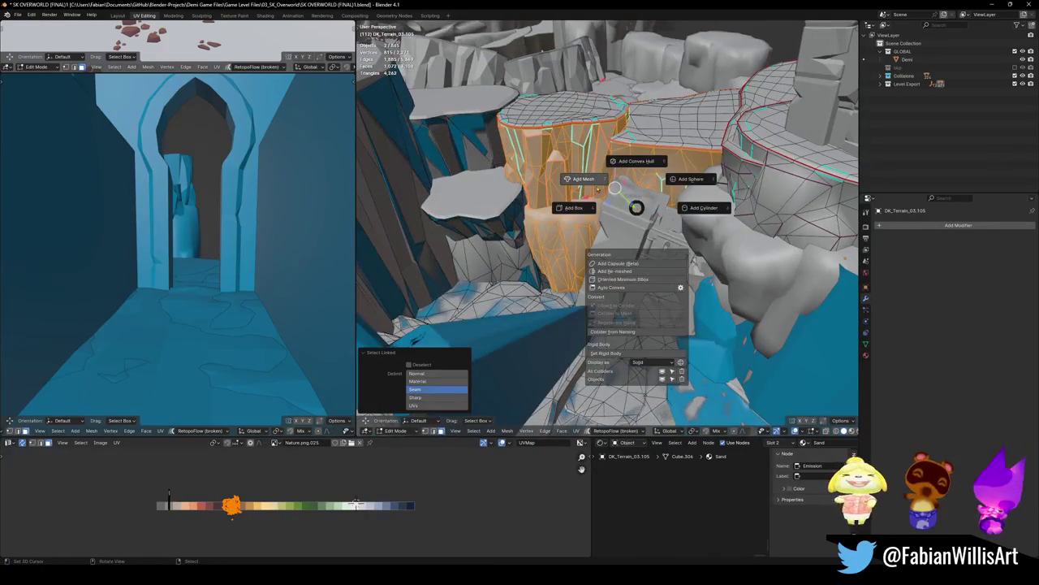
{"action": "left_click", "coordinate": [615, 188]}
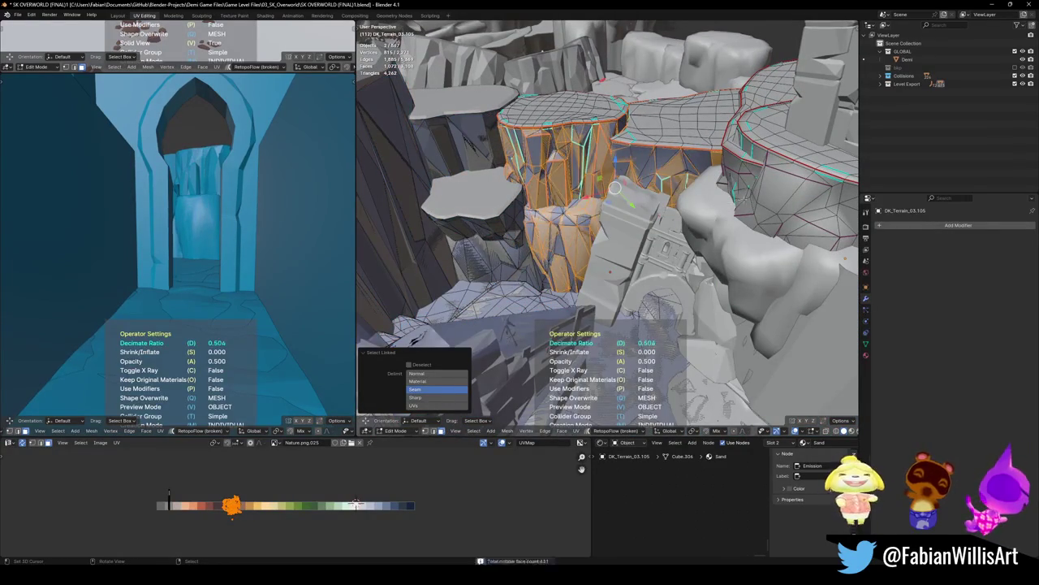
{"action": "key", "text": "ctrl+s"}
- Return to Object Mode with the view turned toward the ruined building
{"action": "scroll", "coordinate": [614, 188], "scroll_direction": "up", "scroll_amount": 3}
{"action": "middle_click_drag", "start_coordinate": [614, 189], "coordinate": [611, 257]}
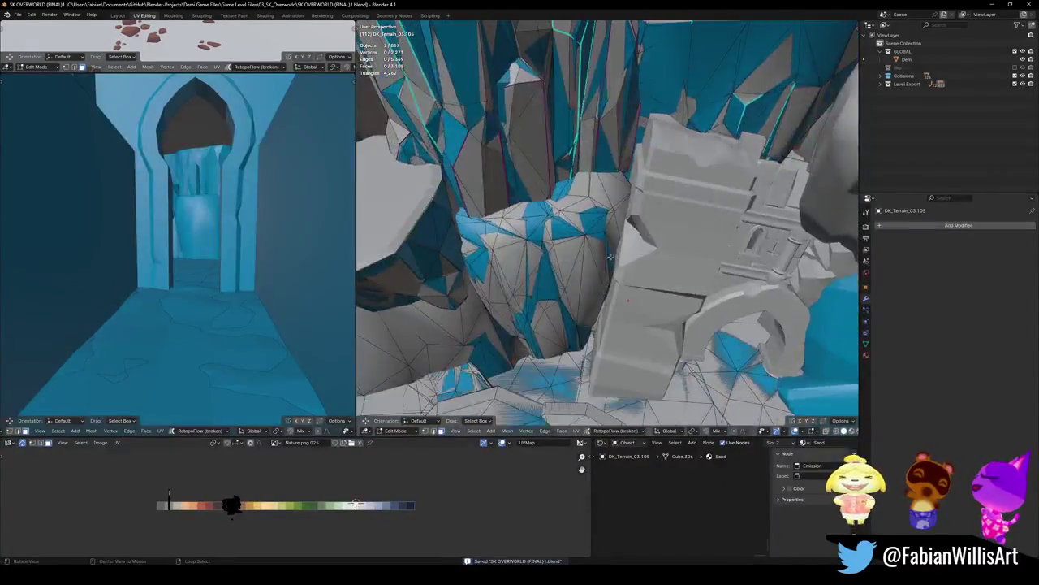
{"action": "key", "text": "ctrl+Tab"}
{"action": "left_click", "coordinate": [608, 263]}
- Isolate the arch ruin prop in Local view and add a decimated mesh collider
{"action": "middle_click_drag", "start_coordinate": [688, 294], "coordinate": [628, 256]}
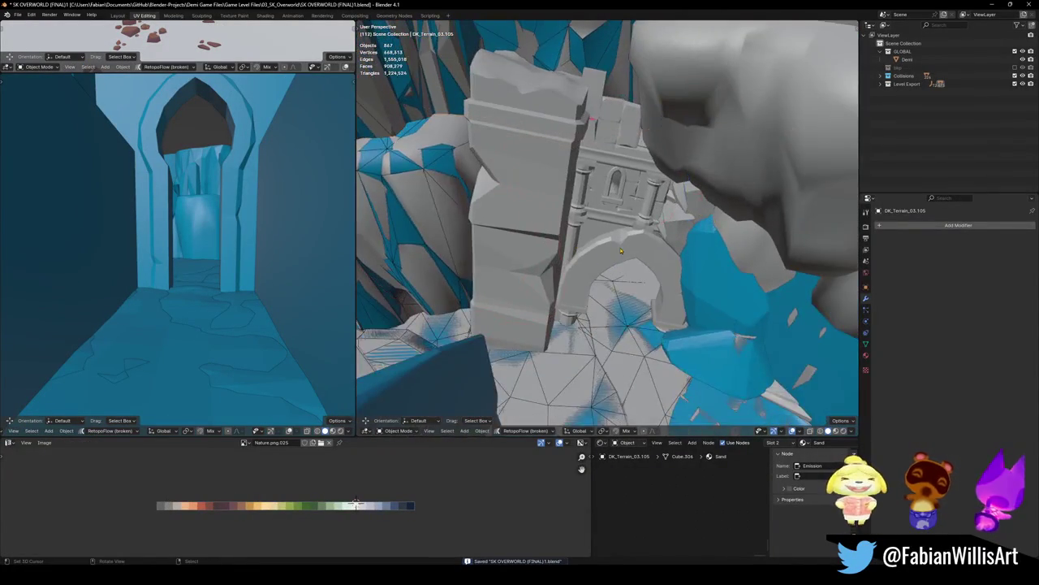
{"action": "left_click", "coordinate": [628, 256]}
{"action": "key", "text": "KP_Divide"}
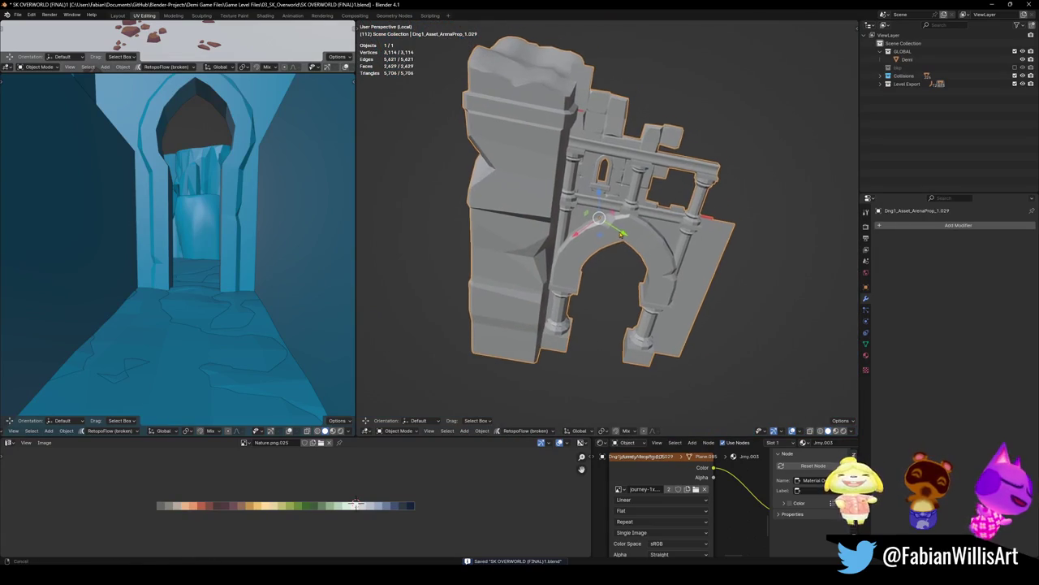
{"action": "scroll", "coordinate": [623, 256], "scroll_direction": "up", "scroll_amount": 2}
{"action": "key", "text": "shift+alt+c"}
{"action": "key", "text": "shift+alt+c"}
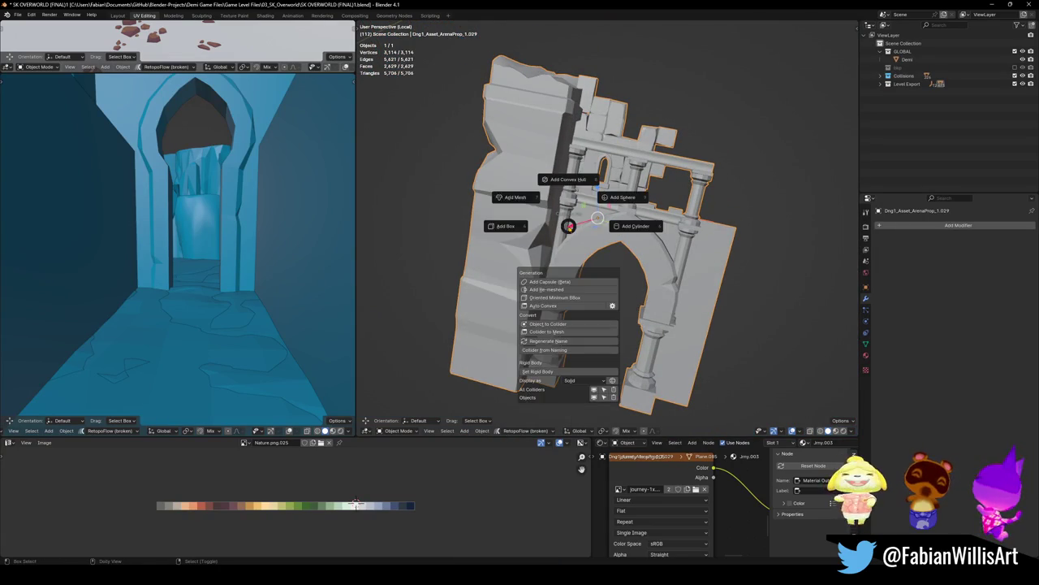
{"action": "left_click", "coordinate": [521, 197]}
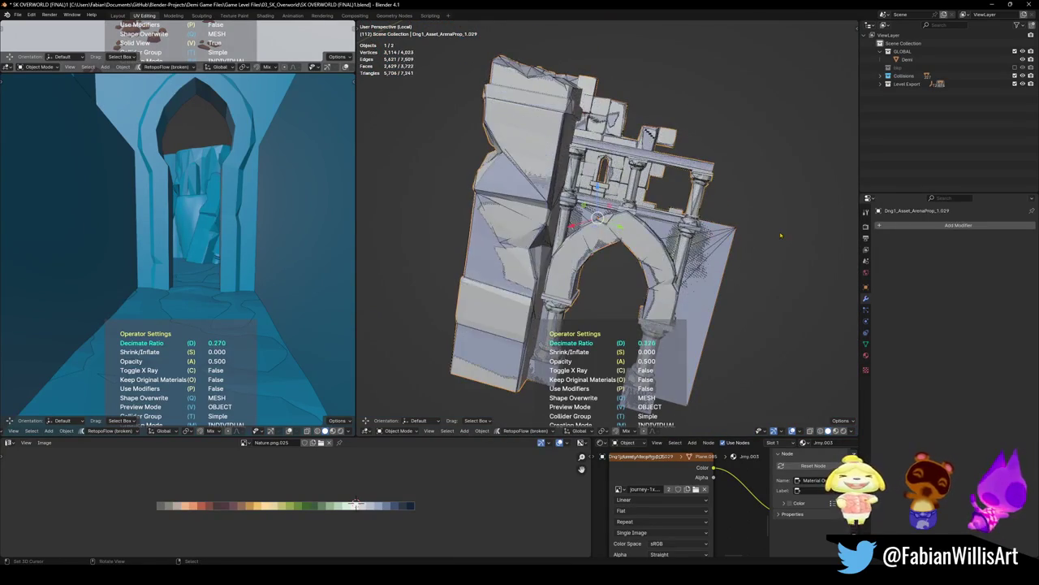
{"action": "middle_click_drag", "start_coordinate": [743, 242], "coordinate": [699, 264]}
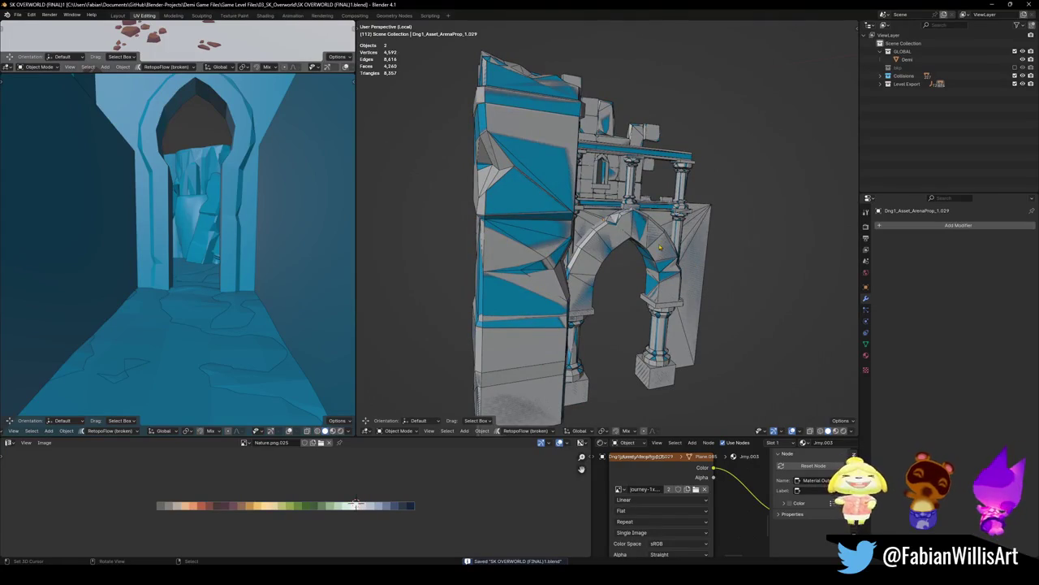
- Set the arch collider's Collision_decimate ratio to 0.2172 (915 faces) and exit Local view
{"action": "left_click", "coordinate": [544, 209]}
{"action": "mouse_move", "coordinate": [978, 307]}
{"action": "left_mouse_down"}
{"action": "mouse_move", "coordinate": [940, 307]}
{"action": "mouse_move", "coordinate": [951, 307]}
{"action": "left_mouse_up"}
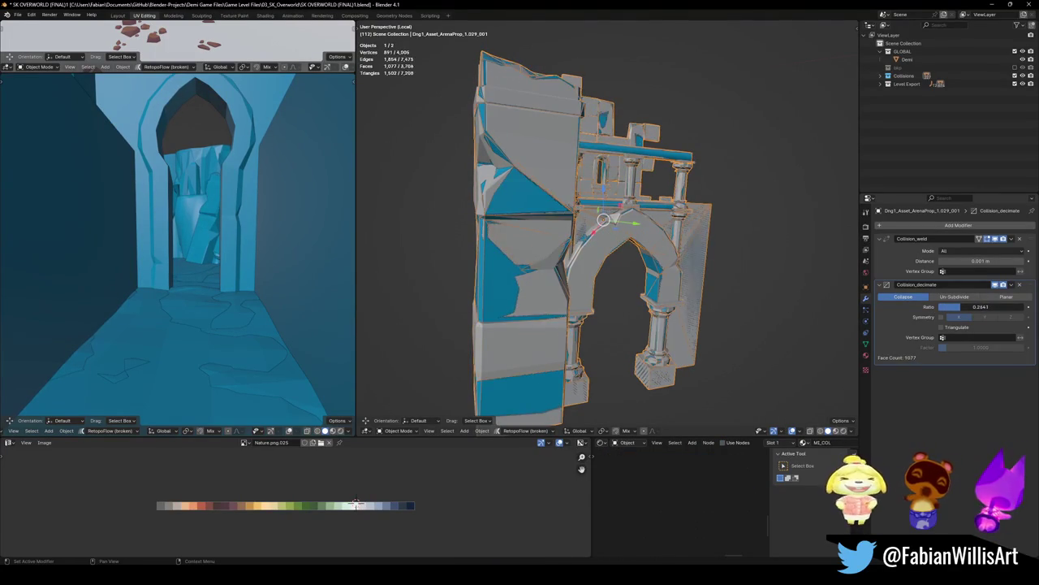
{"action": "left_click", "coordinate": [887, 284]}
{"action": "middle_click_drag", "start_coordinate": [601, 244], "coordinate": [618, 227]}
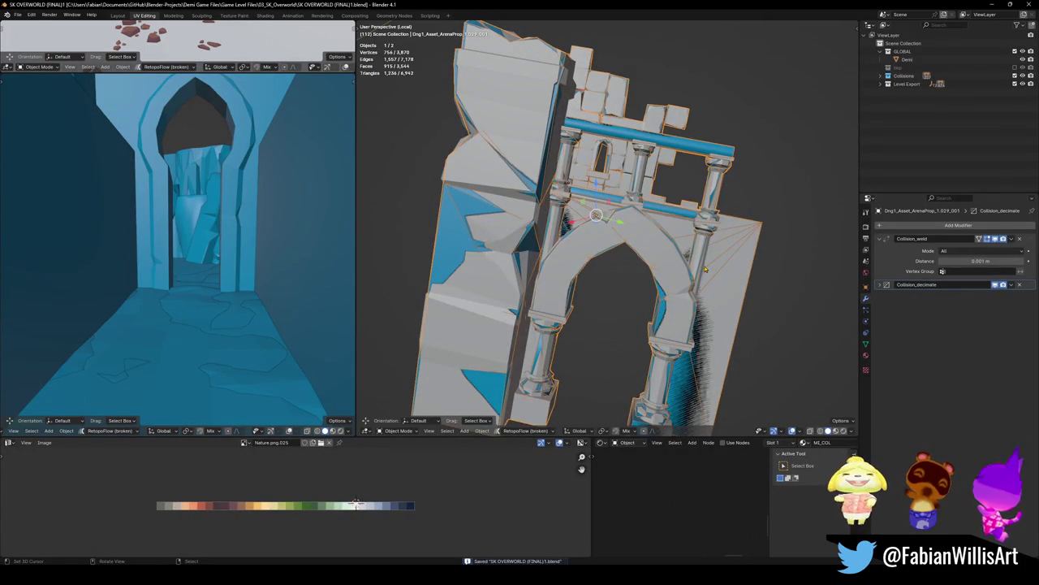
{"action": "left_click", "coordinate": [882, 286]}
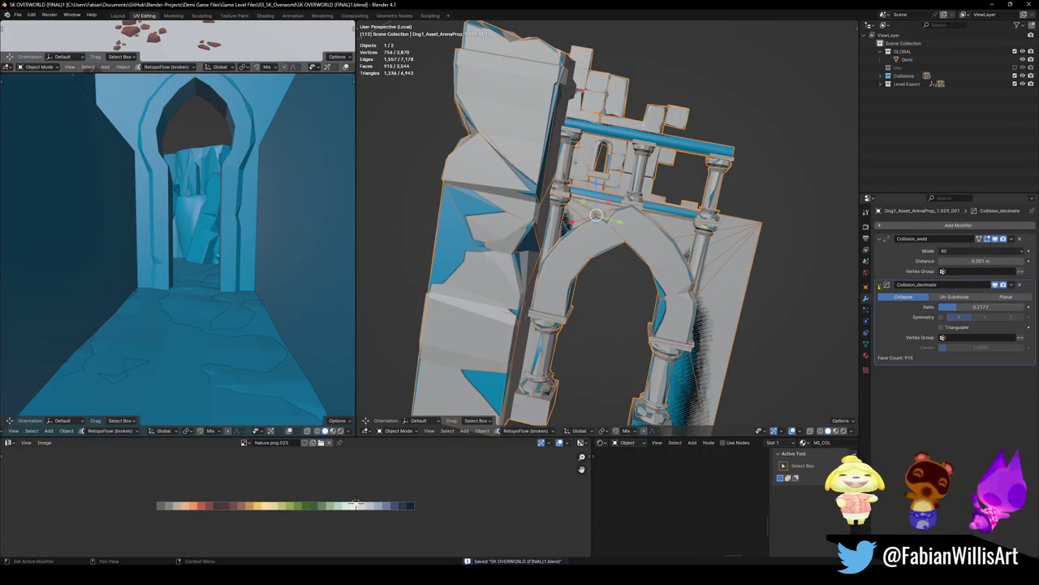
{"action": "middle_click_drag", "start_coordinate": [642, 280], "coordinate": [670, 280]}
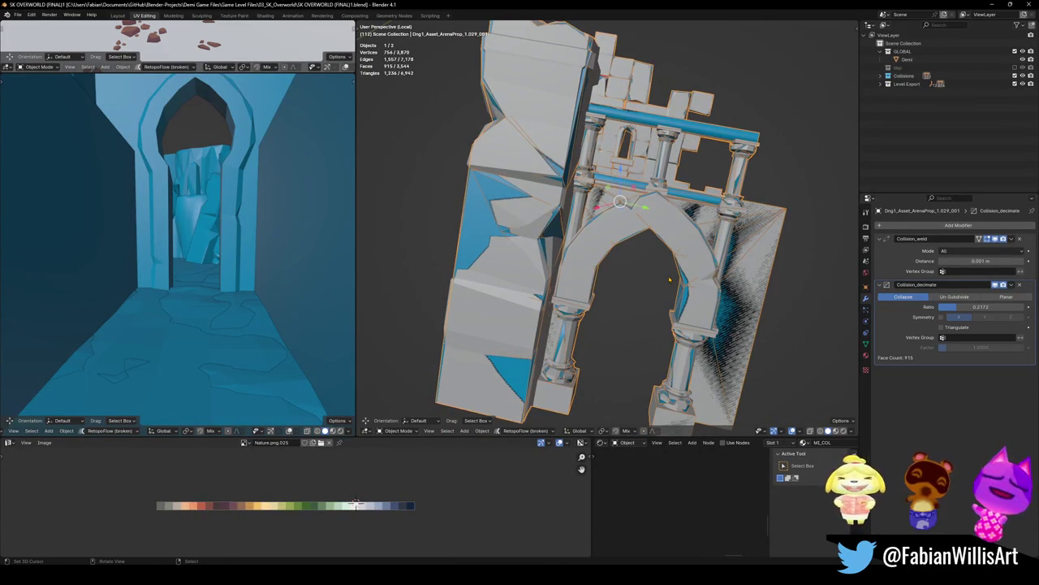
{"action": "key", "text": "KP_Divide"}
- Select the arch collider and raise its Collision_decimate ratio to 0.4097
{"action": "key", "text": "alt+a"}
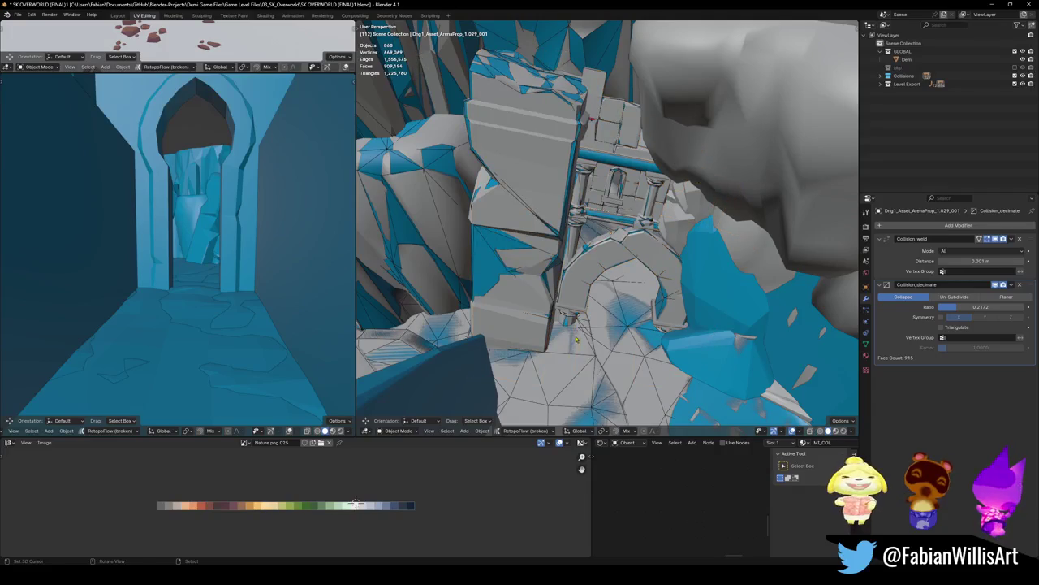
{"action": "scroll", "coordinate": [582, 292], "scroll_direction": "up", "scroll_amount": 3}
{"action": "middle_click_drag", "start_coordinate": [582, 292], "coordinate": [666, 283]}
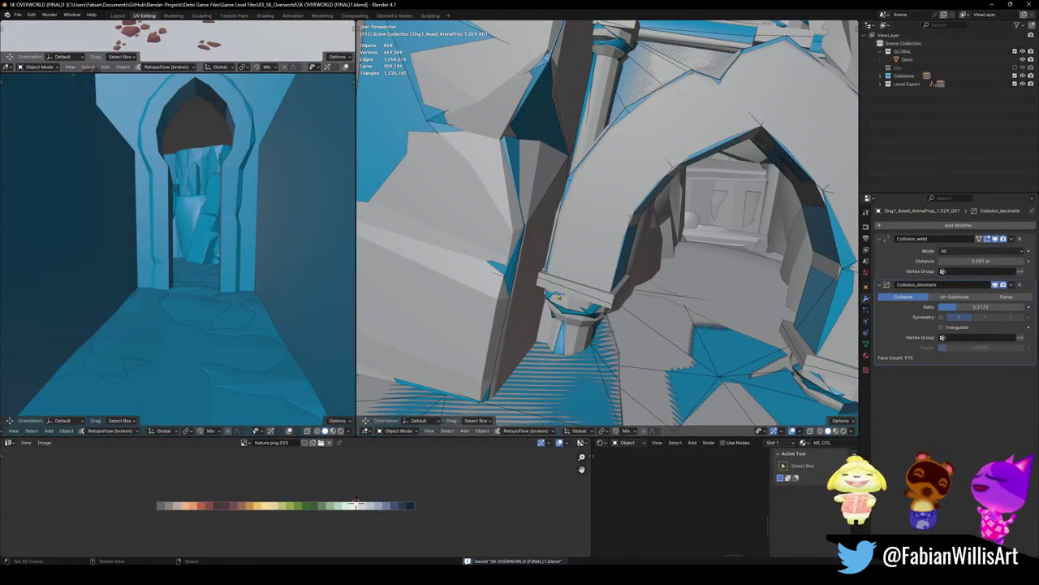
{"action": "scroll", "coordinate": [559, 298], "scroll_direction": "up", "scroll_amount": 5}
{"action": "middle_click_drag", "start_coordinate": [559, 297], "coordinate": [642, 314]}
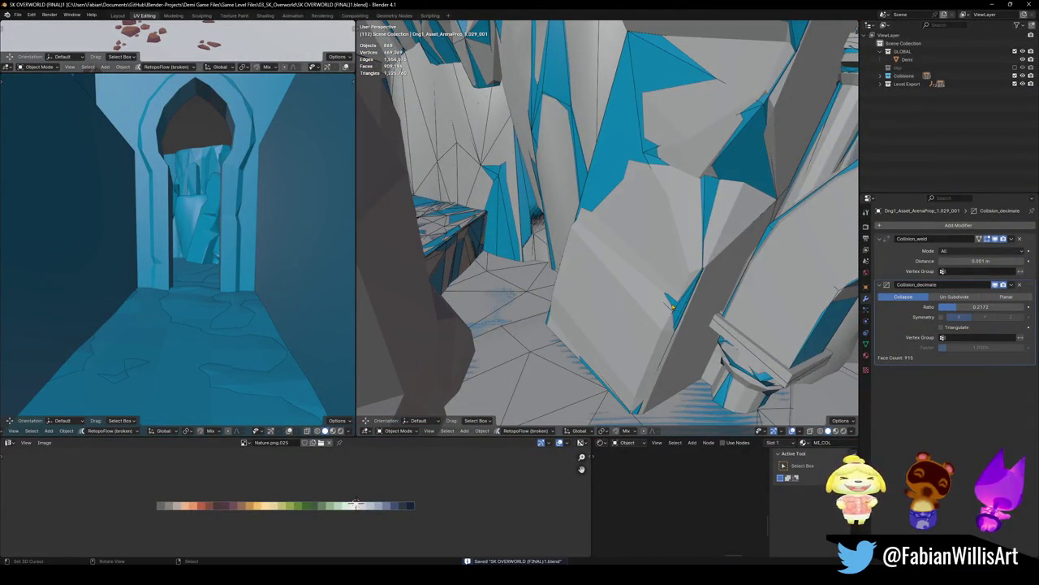
{"action": "left_click", "coordinate": [724, 310]}
{"action": "left_click_drag", "start_coordinate": [974, 306], "coordinate": [1007, 306]}
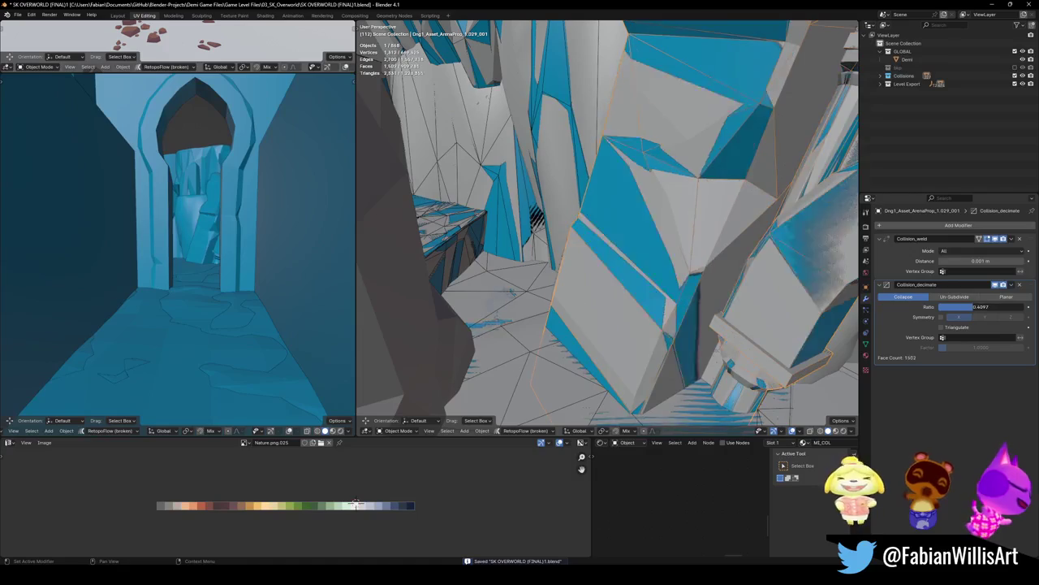
{"action": "left_click", "coordinate": [881, 284]}
- Walk through the level to check the arch collider, then save the file
{"action": "key", "text": "shift+grave"}
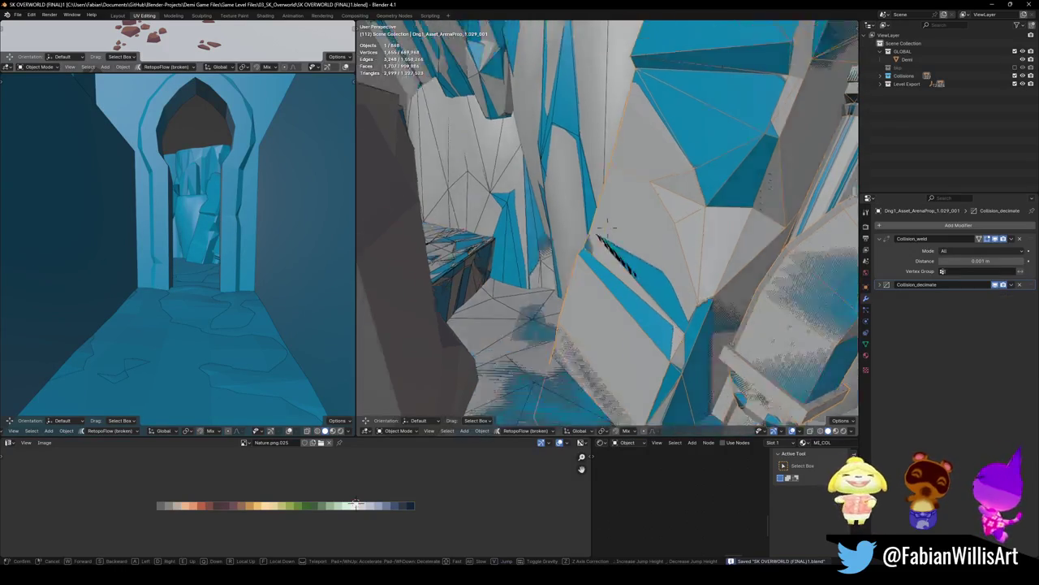
{"action": "key", "text": "w"}
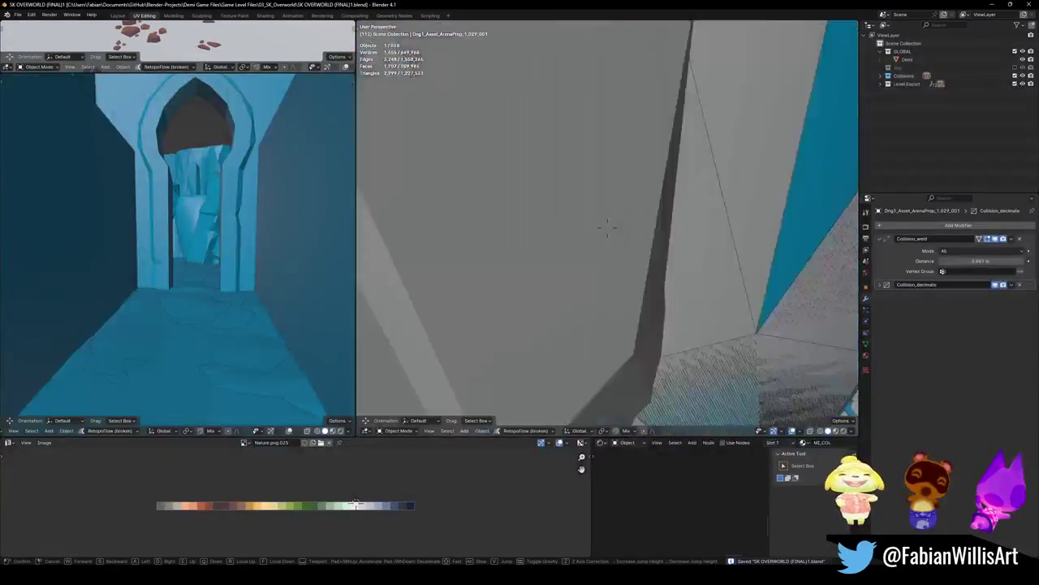
{"action": "left_click", "coordinate": [671, 307]}
{"action": "key", "text": "ctrl+s"}
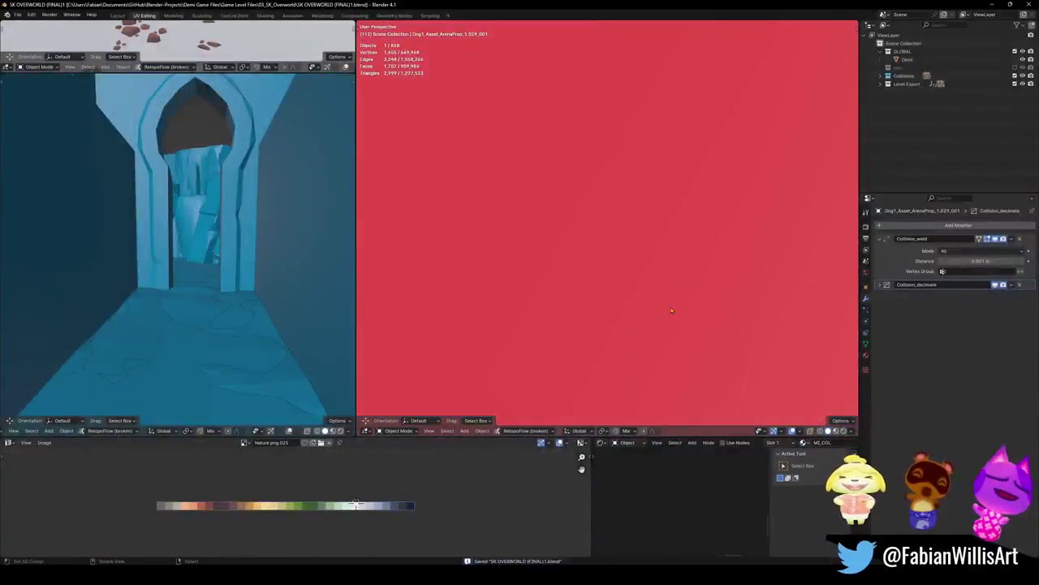
- Add a decimated mesh collider (ratio 0.708) to the DK_Terrain_03.099 chunk and save
{"action": "key", "text": "h"}
{"action": "left_click", "coordinate": [634, 297]}
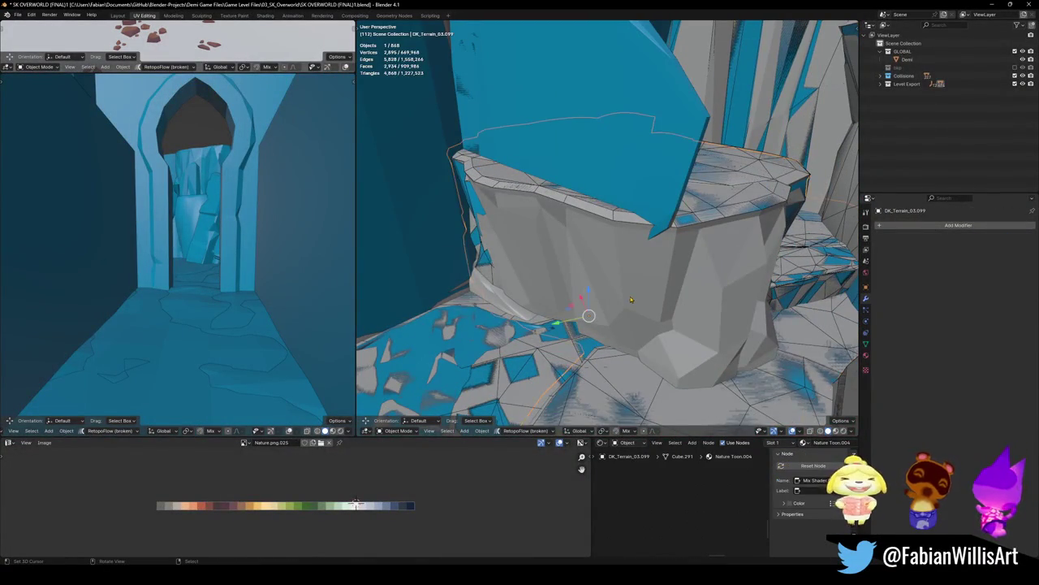
{"action": "key", "text": "Tab"}
{"action": "key", "text": "l"}
{"action": "key", "text": "shift+alt+c"}
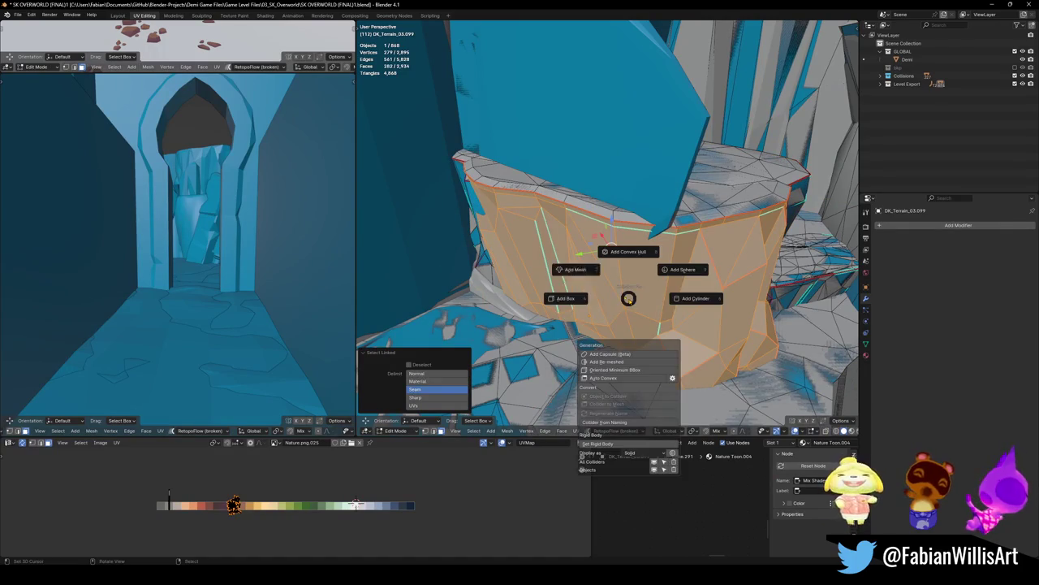
{"action": "left_click", "coordinate": [570, 270]}
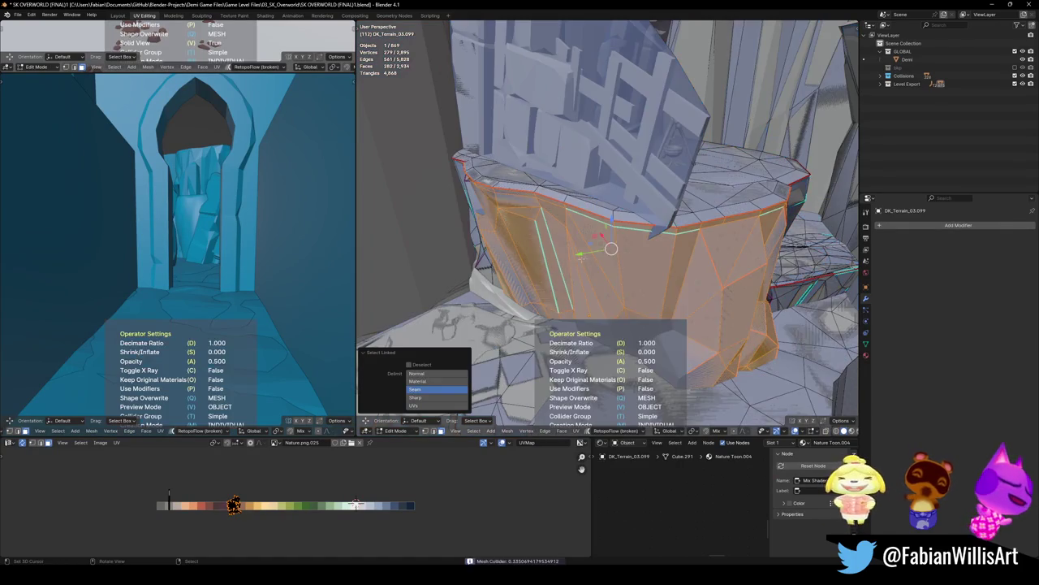
{"action": "left_click", "coordinate": [611, 248]}
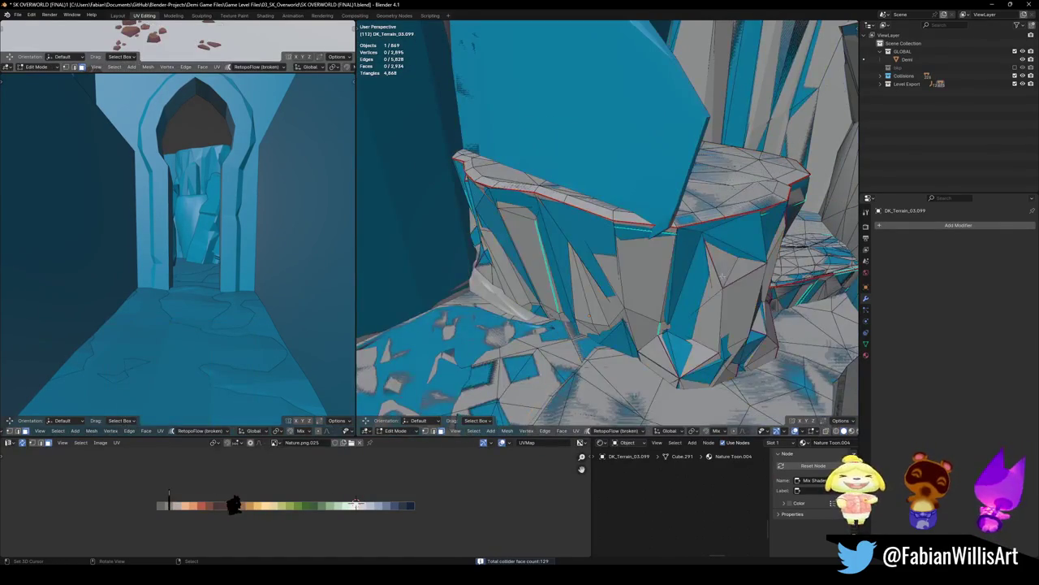
{"action": "key", "text": "ctrl+s"}
- Add a decimated mesh collider (ratio 0.198) to fk_CliffGrass4.023 and save the file
{"action": "middle_click_drag", "start_coordinate": [700, 278], "coordinate": [614, 267]}
{"action": "key", "text": "Tab"}
{"action": "left_click", "coordinate": [614, 267]}
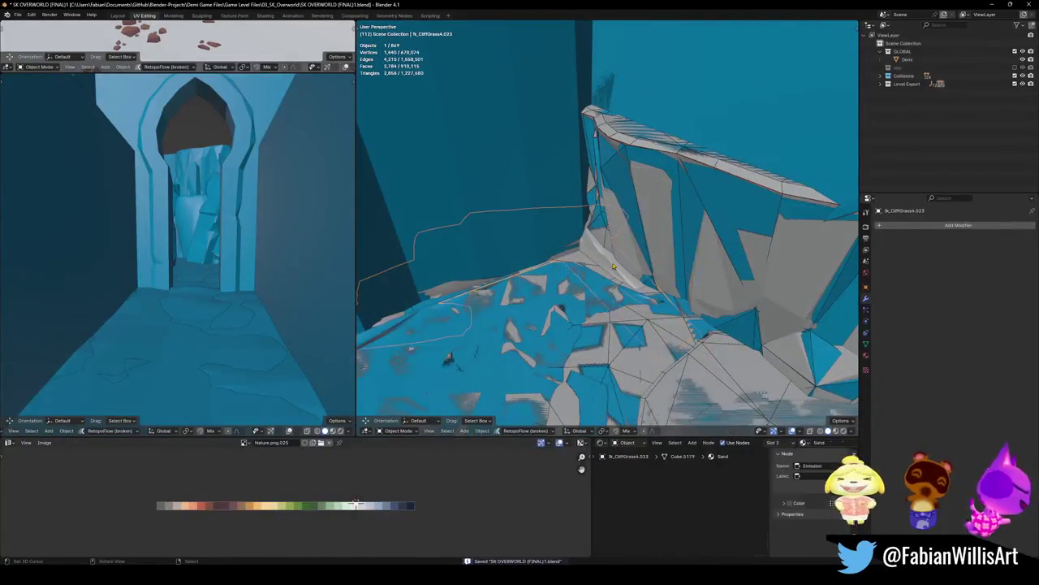
{"action": "key", "text": "Tab"}
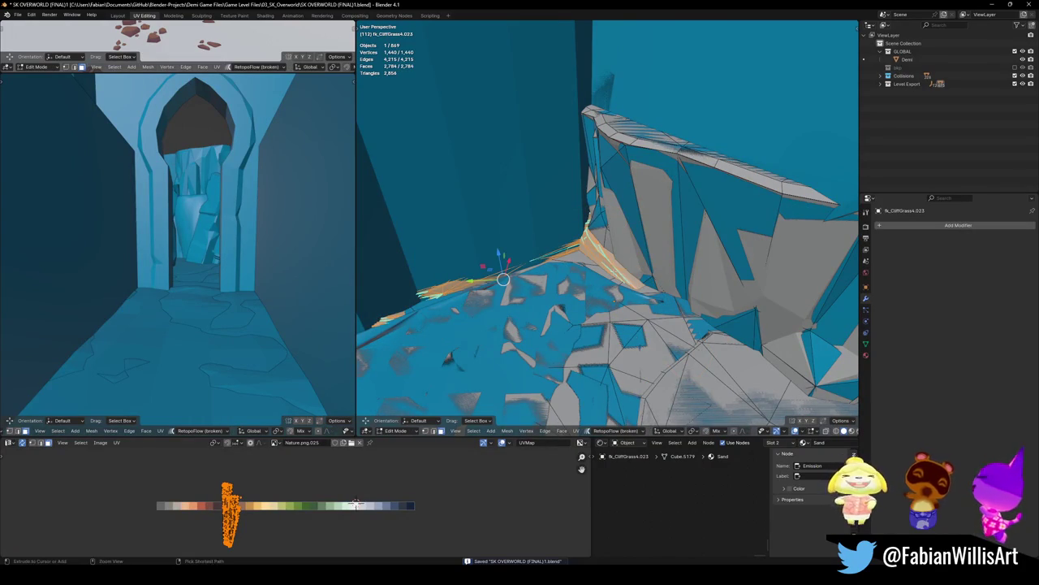
{"action": "key", "text": "Tab"}
{"action": "key", "text": "shift+alt+c"}
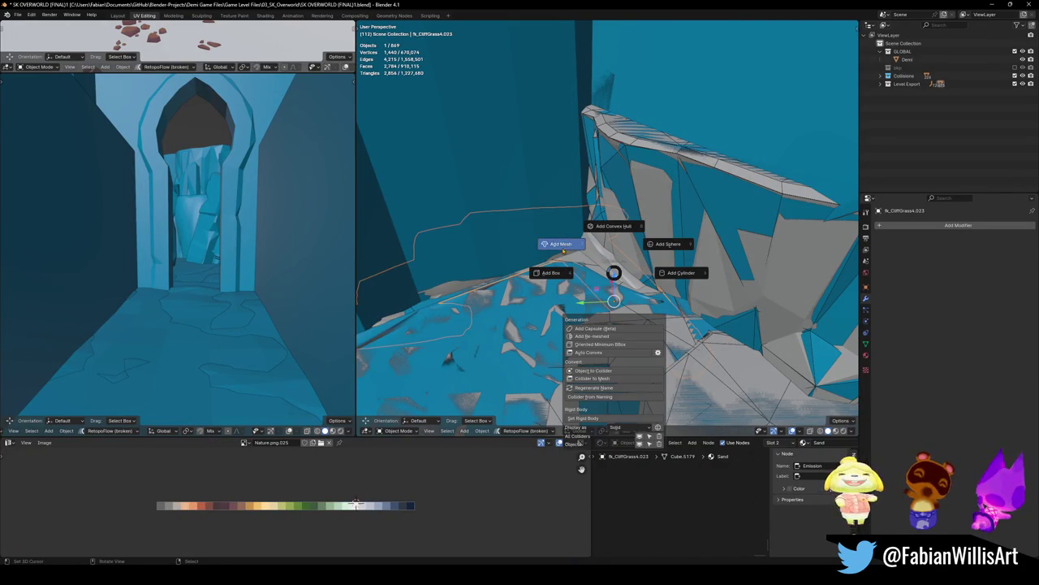
{"action": "left_click", "coordinate": [564, 250]}
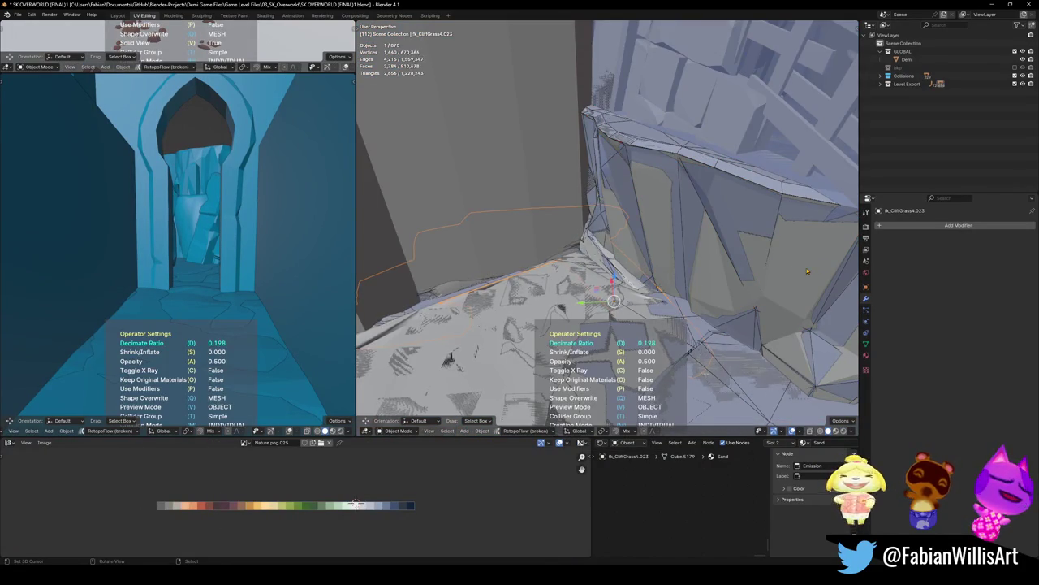
{"action": "key", "text": "ctrl+z"}
{"action": "key", "text": "ctrl+s"}
{"action": "key", "text": "shift+grave"}
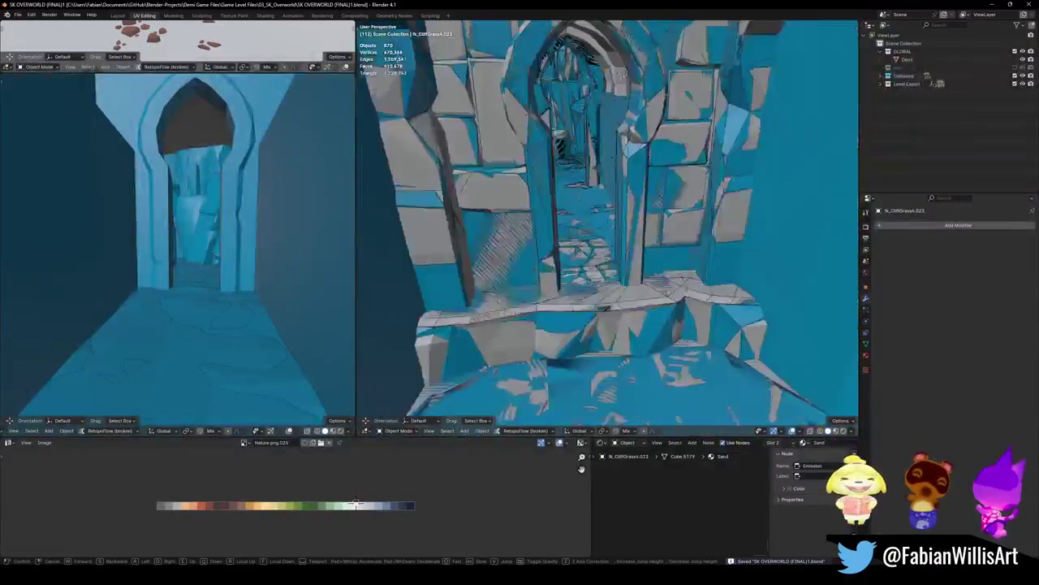
- Walk down the corridor past the arch and pillar, then select the Plane and open Quick Favorites
{"action": "key", "text": "w"}
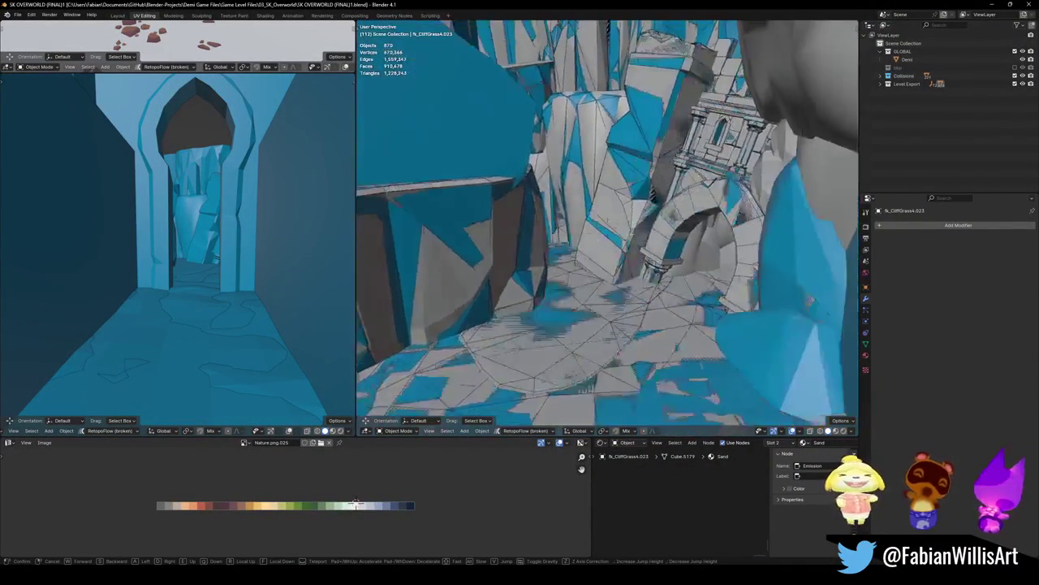
{"action": "key", "text": "Return"}
{"action": "key", "text": "shift+grave"}
{"action": "key", "text": "w"}
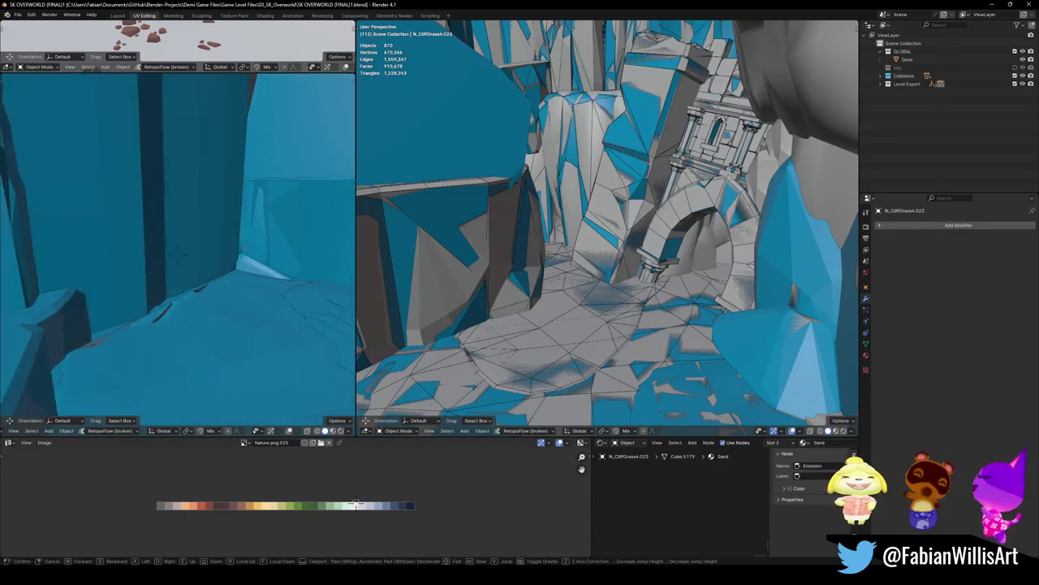
{"action": "left_click", "coordinate": [184, 294]}
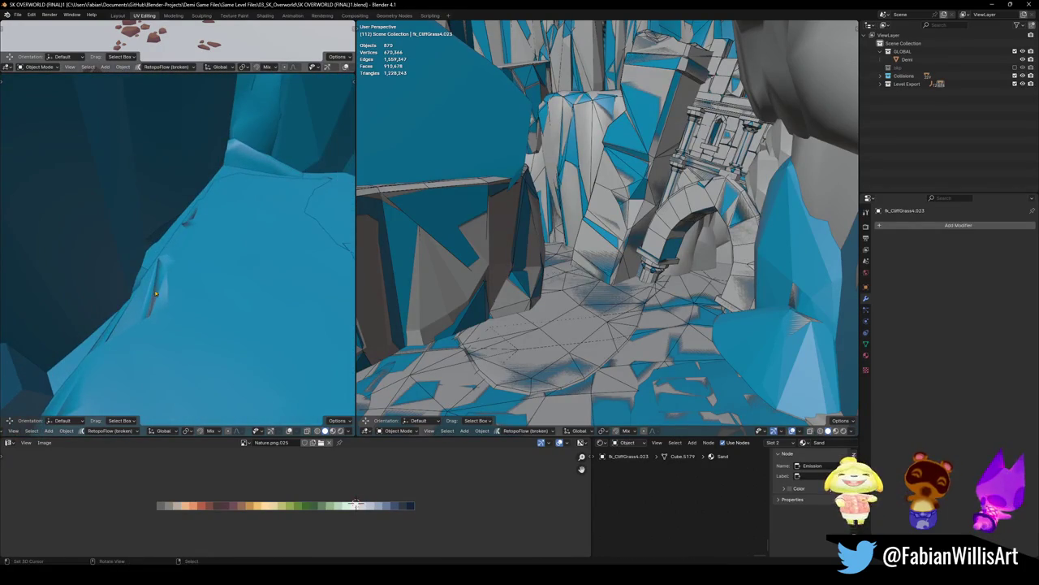
{"action": "left_click", "coordinate": [183, 294]}
{"action": "key", "text": "q"}
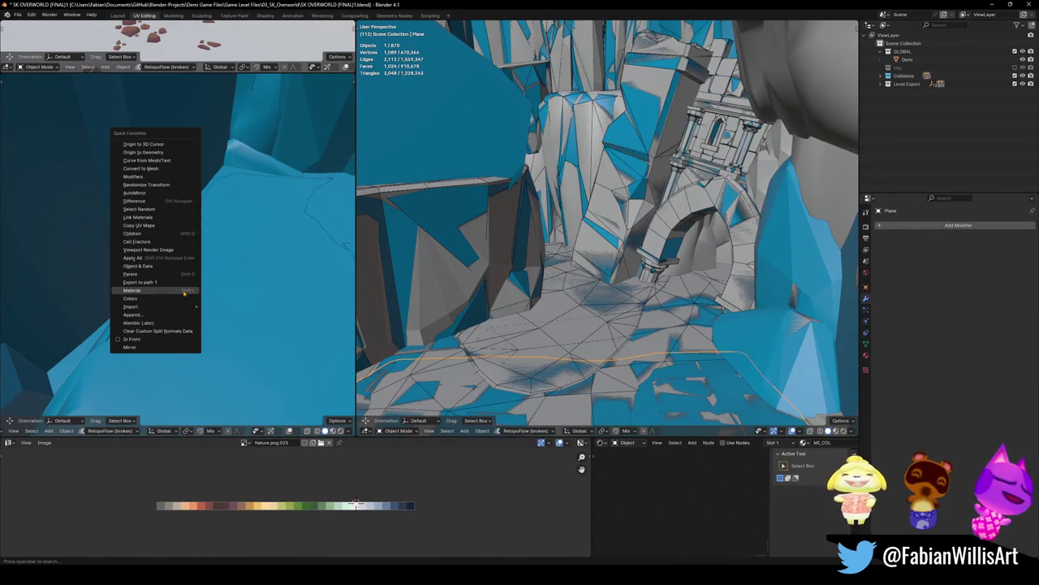
{"action": "left_click", "coordinate": [174, 339]}
{"action": "right_click", "coordinate": [220, 301]}
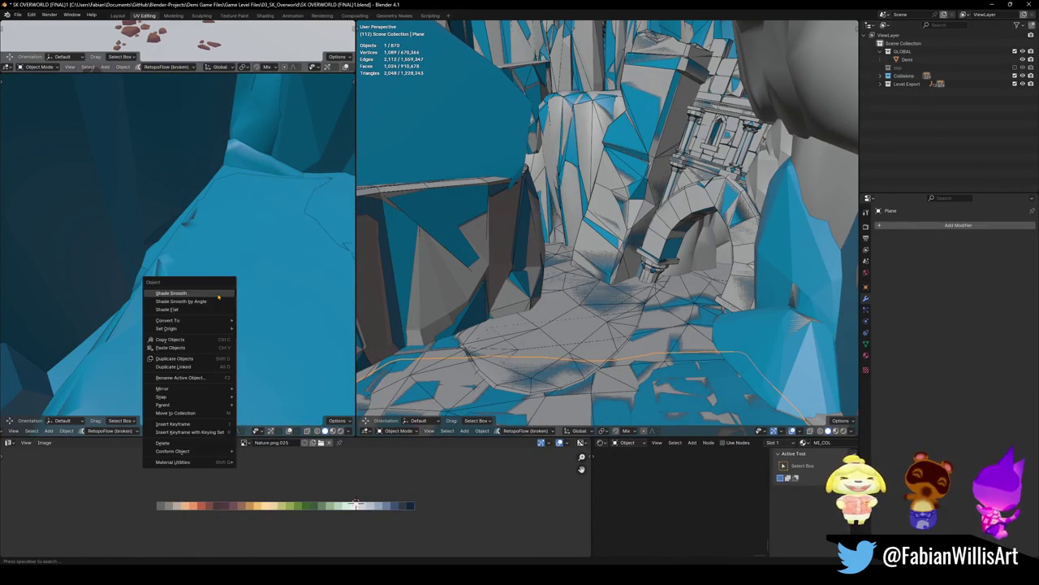
{"action": "left_click", "coordinate": [217, 297]}
{"action": "key", "text": "shift+grave"}
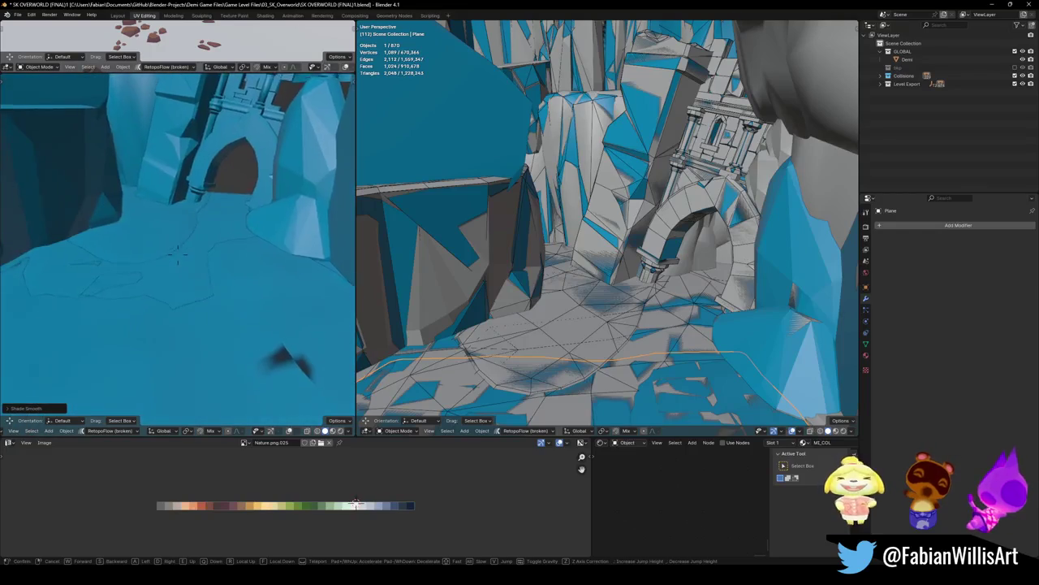
{"action": "key", "text": "s"}
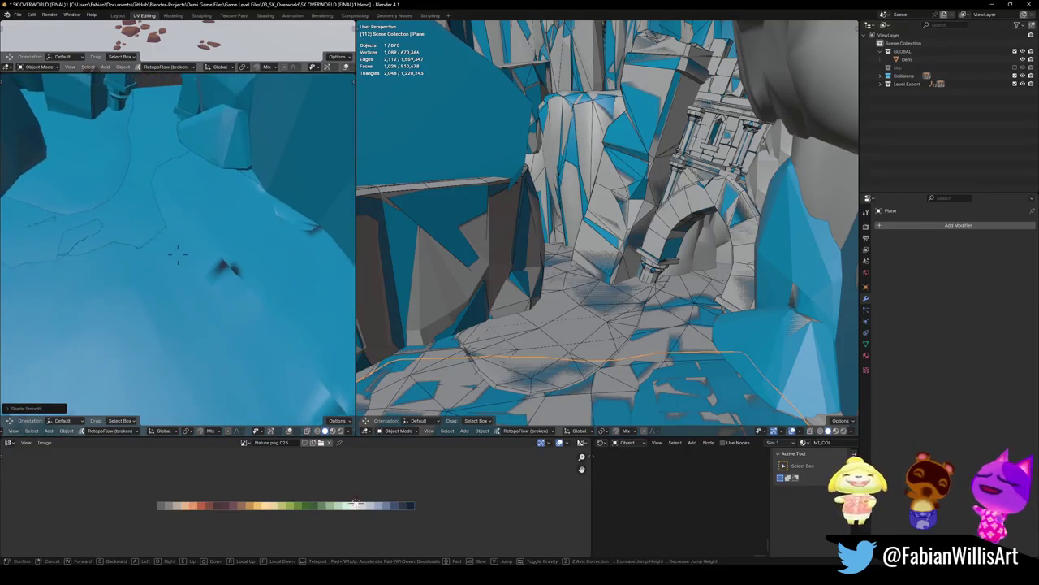
{"action": "key", "text": "w"}
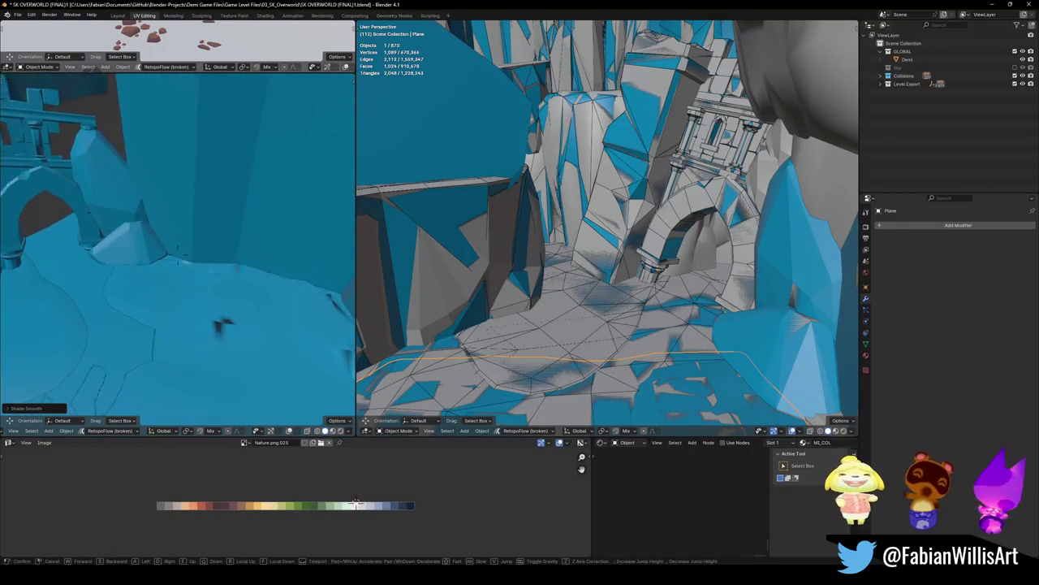
{"action": "key", "text": "s"}
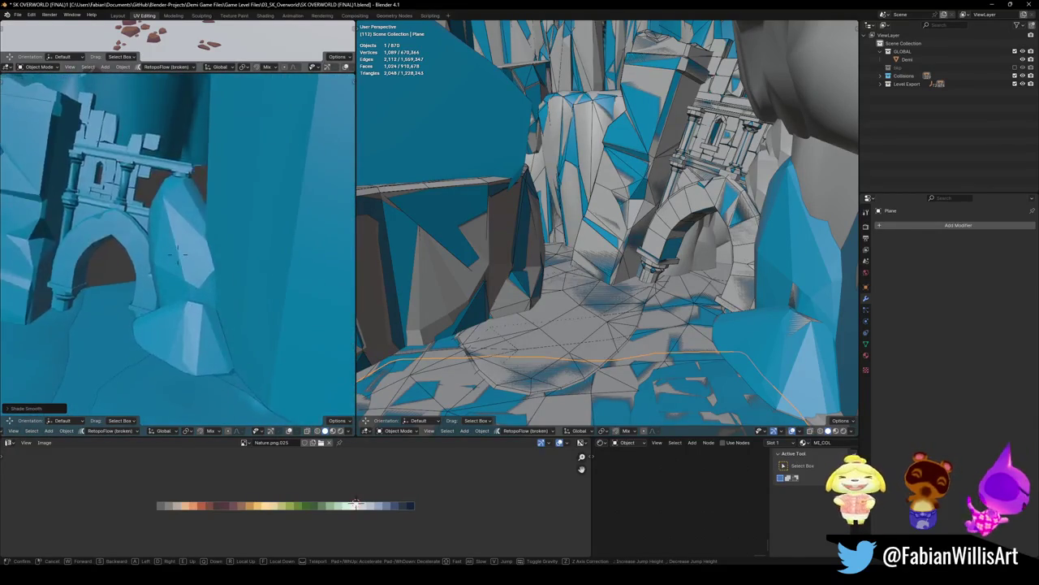
{"action": "key", "text": "w"}
{"action": "key", "text": "s"}
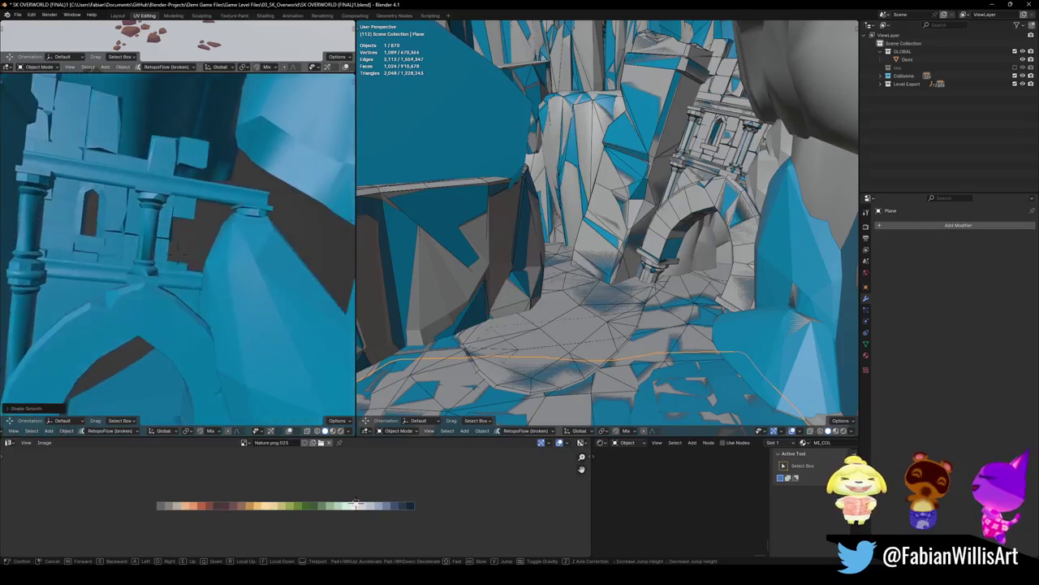
{"action": "left_click", "coordinate": [189, 276]}
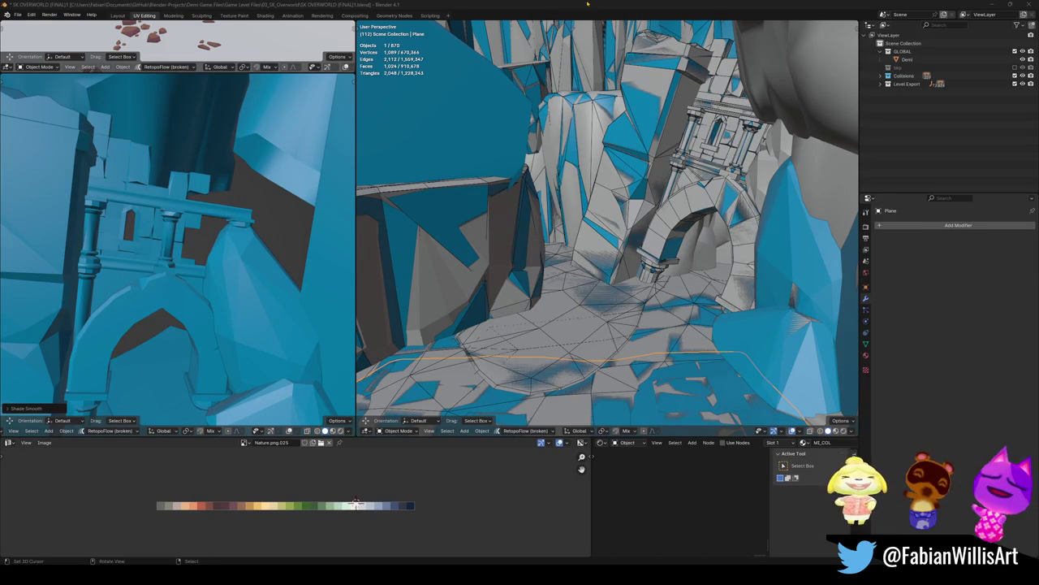
{"action": "key", "text": "shift+grave"}
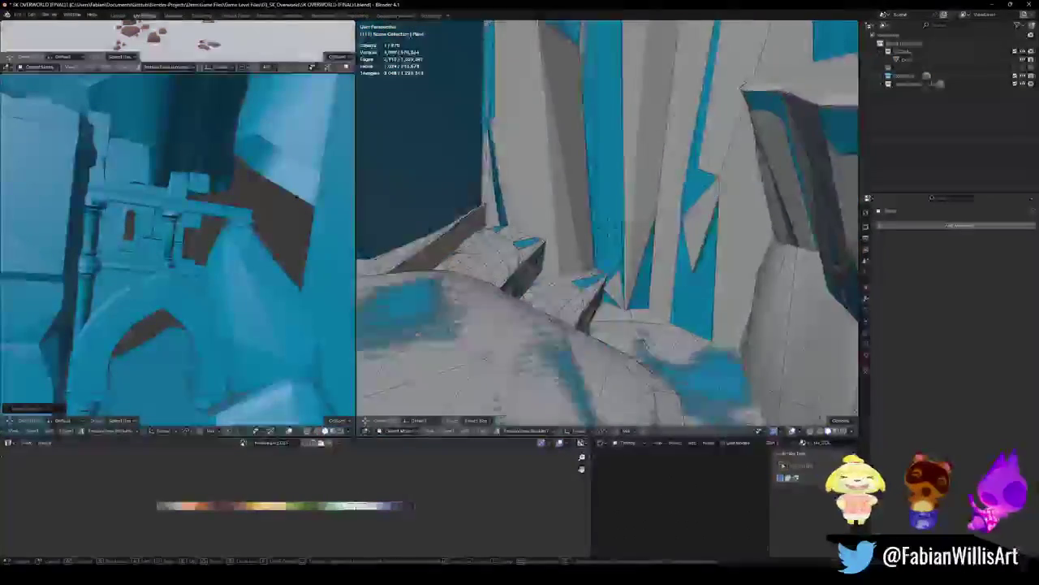
- Reposition both viewports with walk navigation near the terrain steps and save the file
{"action": "left_click", "coordinate": [599, 200]}
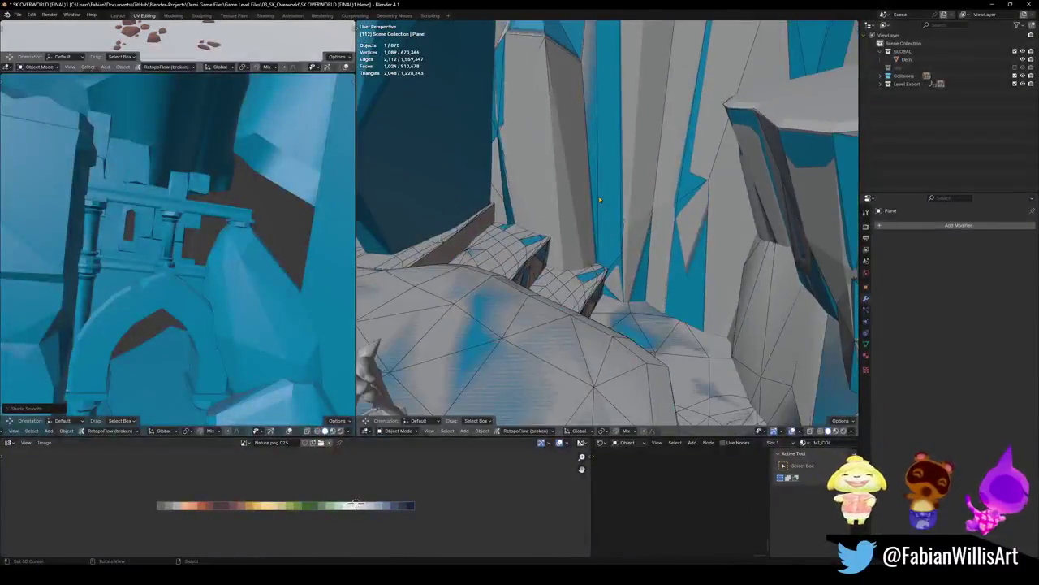
{"action": "key", "text": "shift+grave"}
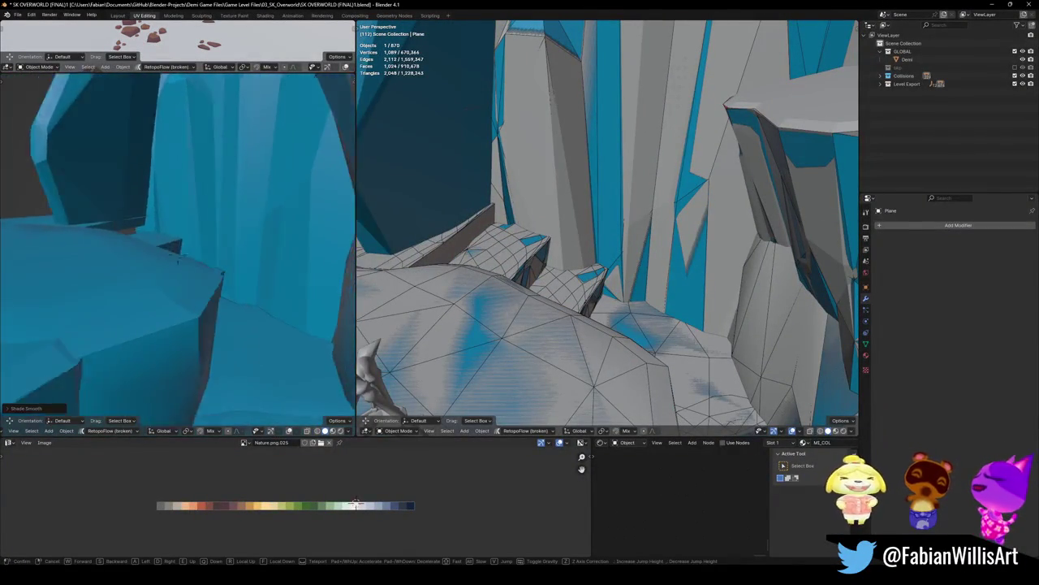
{"action": "left_click", "coordinate": [509, 264]}
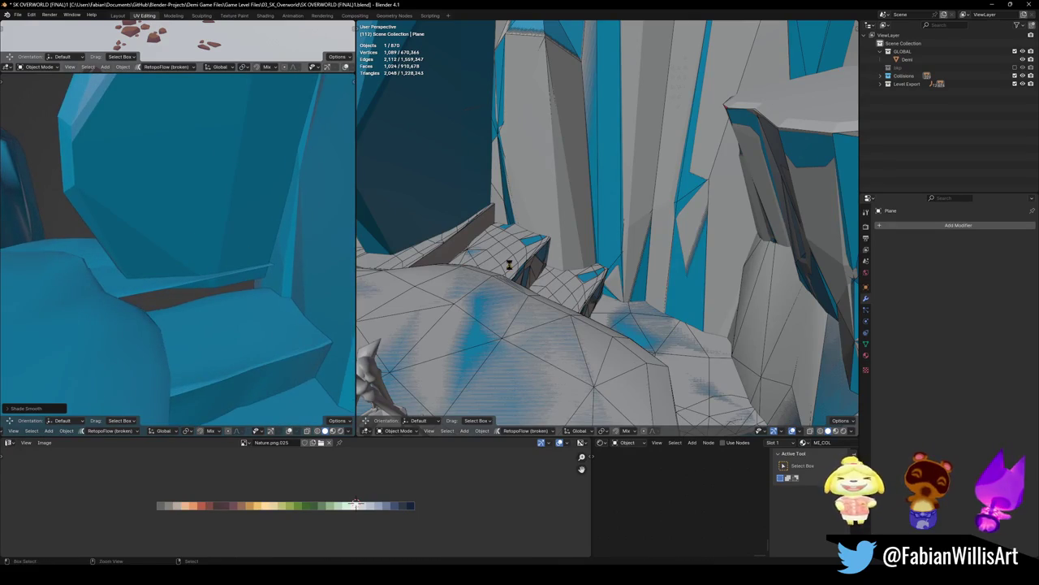
{"action": "key", "text": "ctrl+s"}
{"action": "key", "text": "shift+grave"}
{"action": "left_click", "coordinate": [573, 244]}
- Add a decimated mesh collider (ratio 0.902) for the DK_Terrain_03.099 stone step and save
{"action": "left_click", "coordinate": [572, 244]}
{"action": "key", "text": "Tab"}
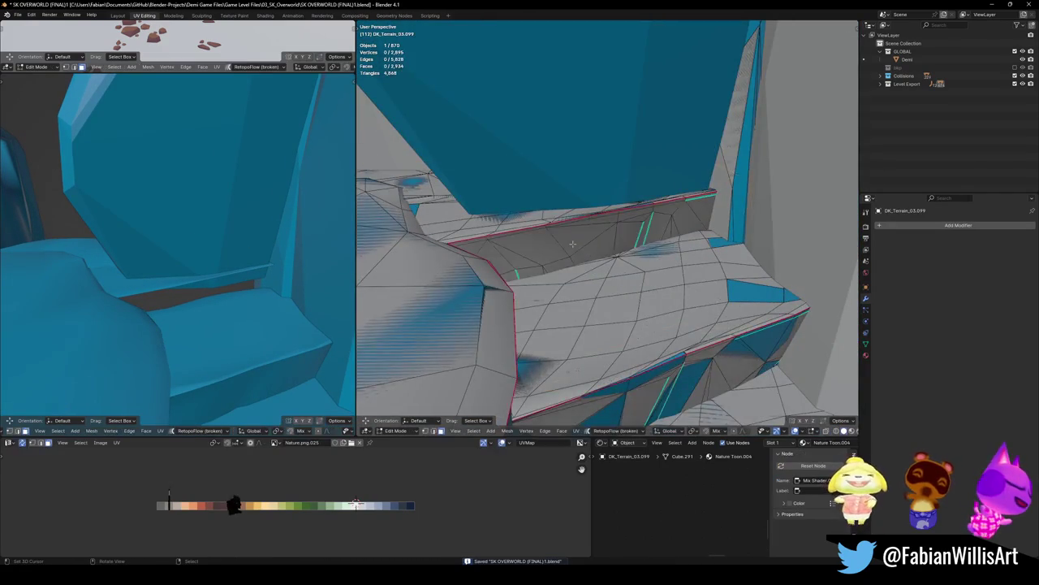
{"action": "middle_click_drag", "start_coordinate": [572, 243], "coordinate": [592, 238]}
{"action": "key", "text": "l"}
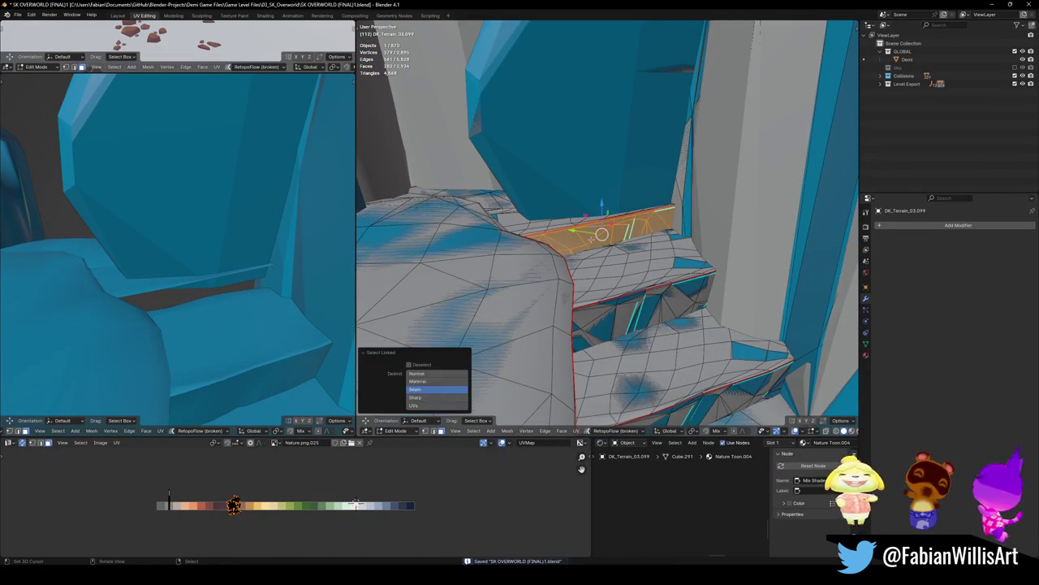
{"action": "key", "text": "shift+alt+c"}
{"action": "left_click", "coordinate": [588, 236]}
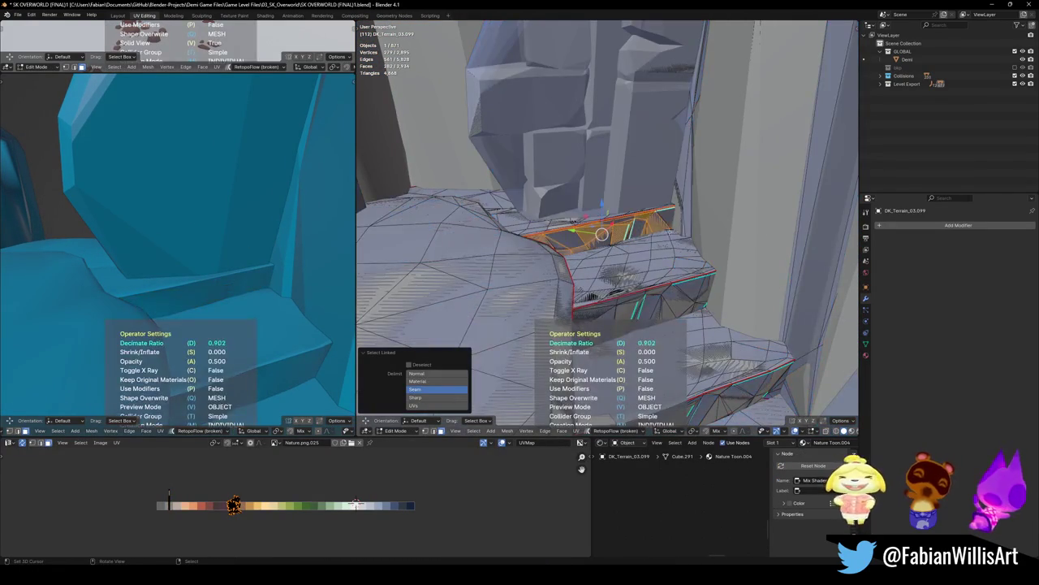
{"action": "left_click", "coordinate": [601, 235]}
{"action": "key", "text": "Tab"}
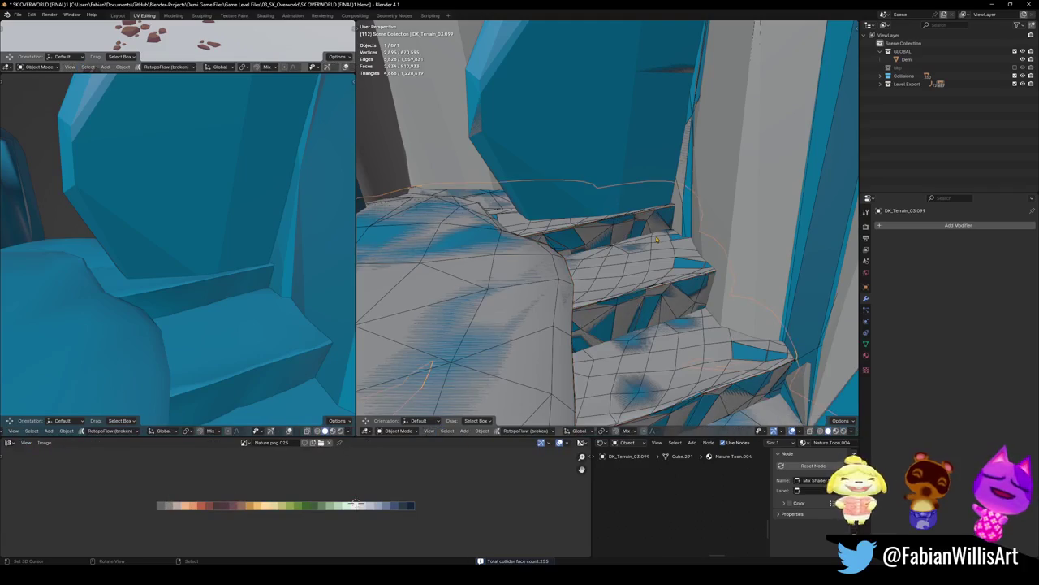
{"action": "key", "text": "ctrl+s"}
{"action": "key", "text": "shift+grave"}
{"action": "key", "text": "w"}
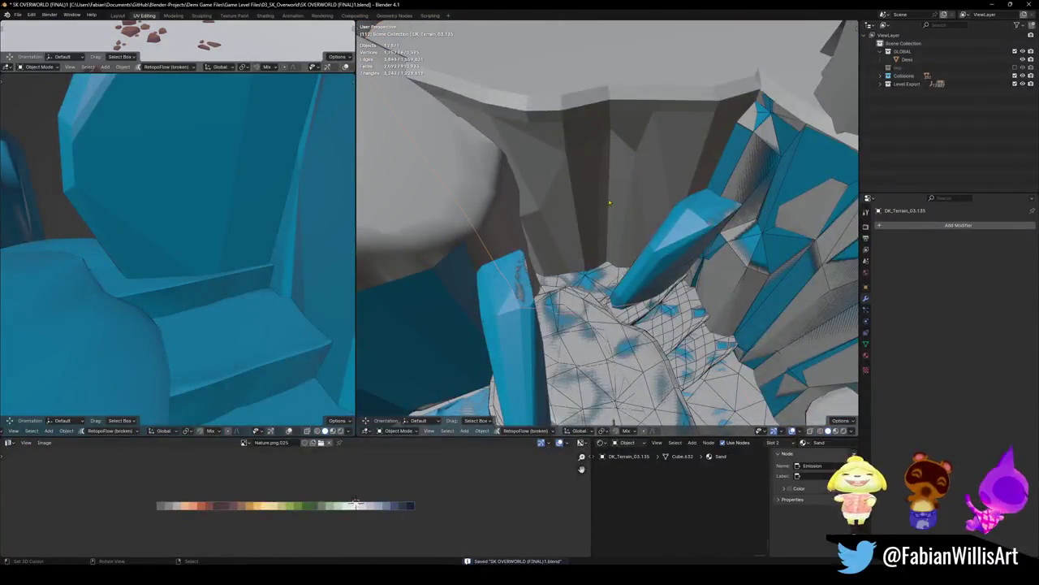
- Generate a mesh collider from DK_Terrain_03.135's seam-bounded overhang faces
{"action": "key", "text": "Tab"}
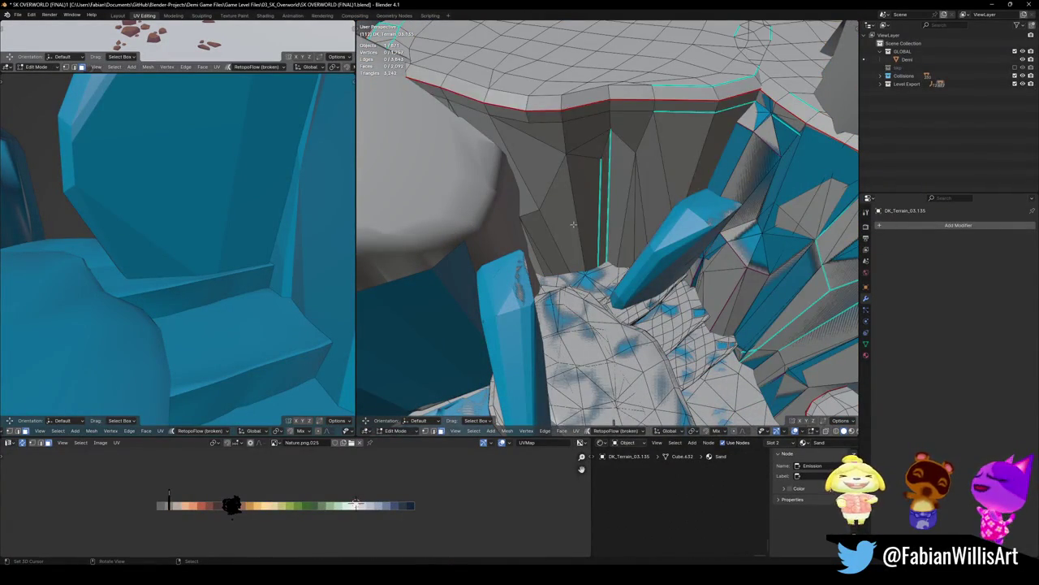
{"action": "key", "text": "l"}
{"action": "key", "text": "shift+alt+c"}
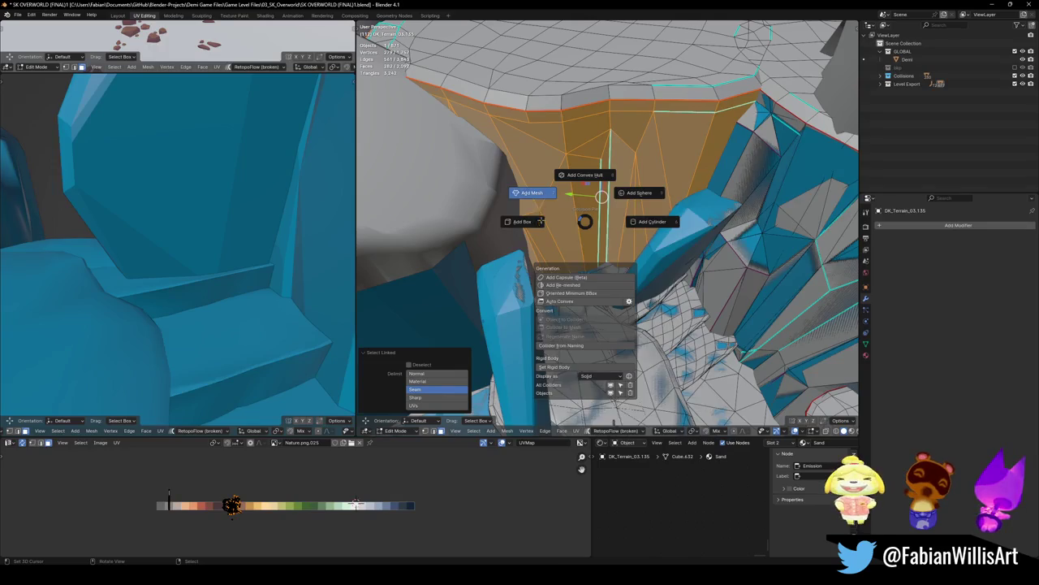
{"action": "left_click", "coordinate": [539, 193]}
- Add a mesh collider for DK_Terrain_03.115's seam-bounded rock faces
{"action": "middle_click_drag", "start_coordinate": [573, 233], "coordinate": [601, 260]}
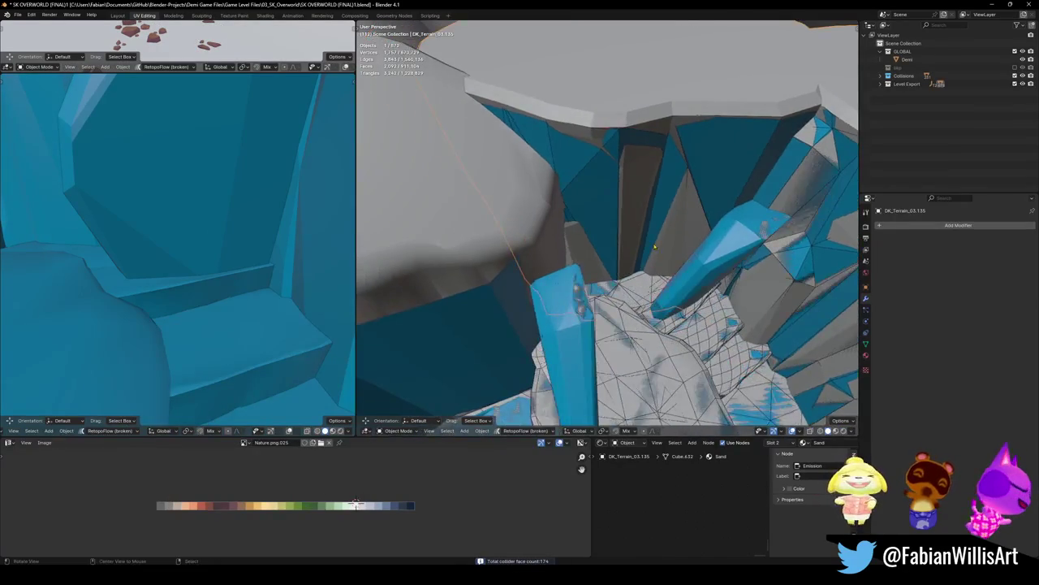
{"action": "left_click", "coordinate": [607, 268]}
{"action": "key", "text": "Tab"}
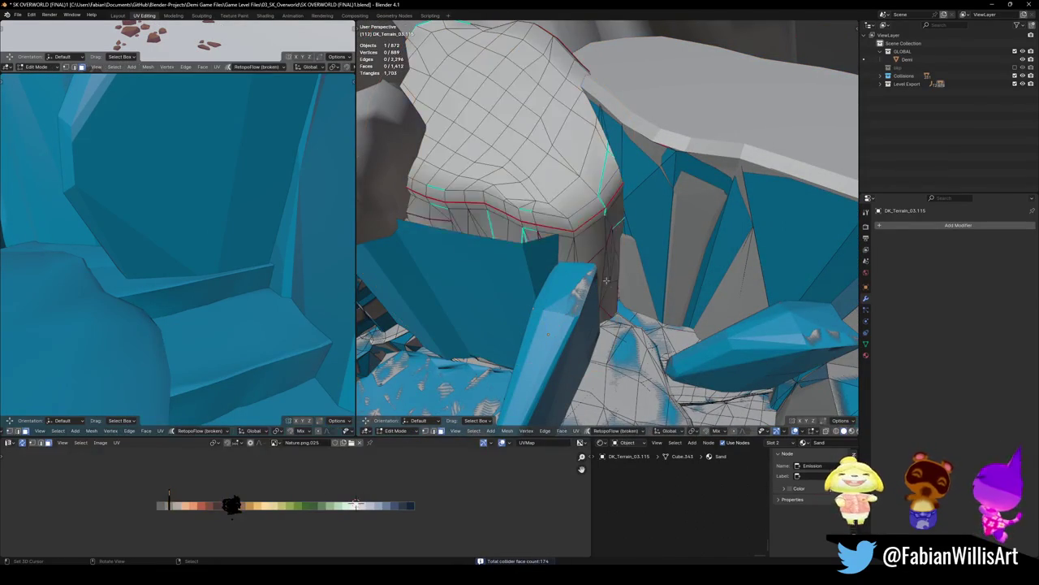
{"action": "key", "text": "l"}
{"action": "key", "text": "shift+alt+c"}
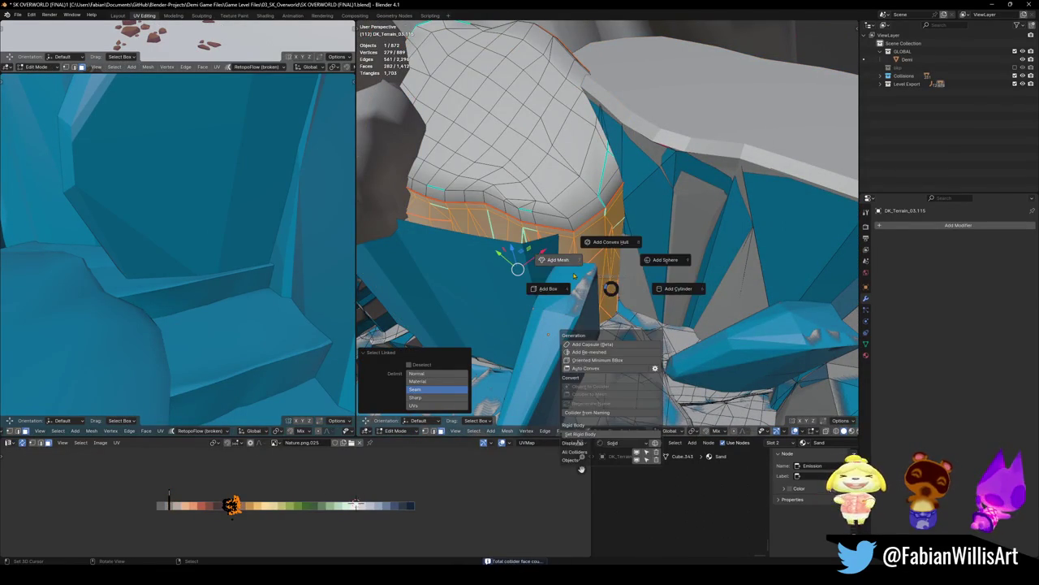
{"action": "left_click", "coordinate": [559, 260]}
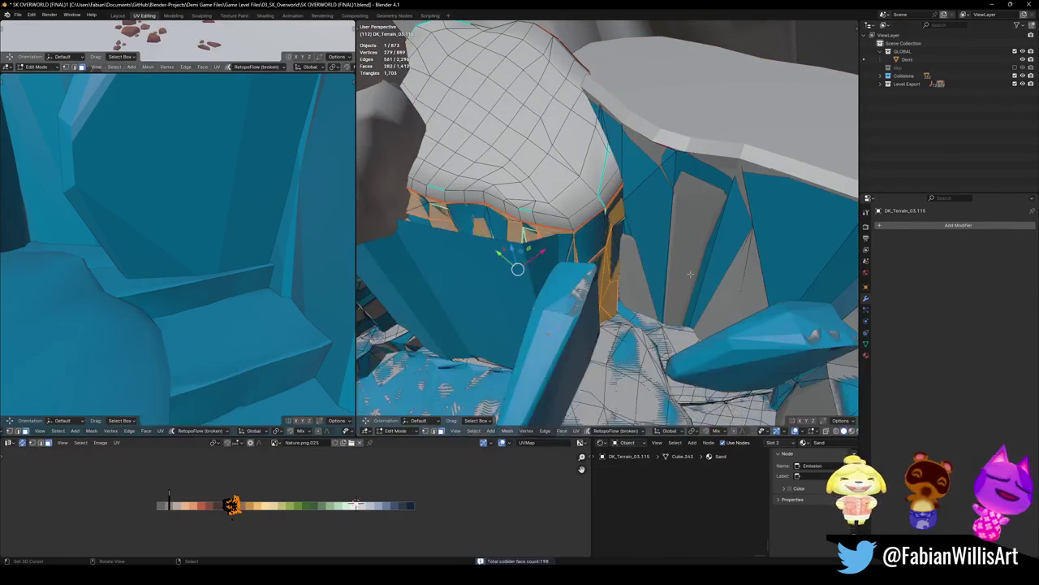
{"action": "mouse_move", "coordinate": [628, 257]}
{"action": "middle_mouse_down"}
{"action": "mouse_move", "coordinate": [535, 293]}
{"action": "mouse_move", "coordinate": [560, 283]}
{"action": "middle_mouse_up"}
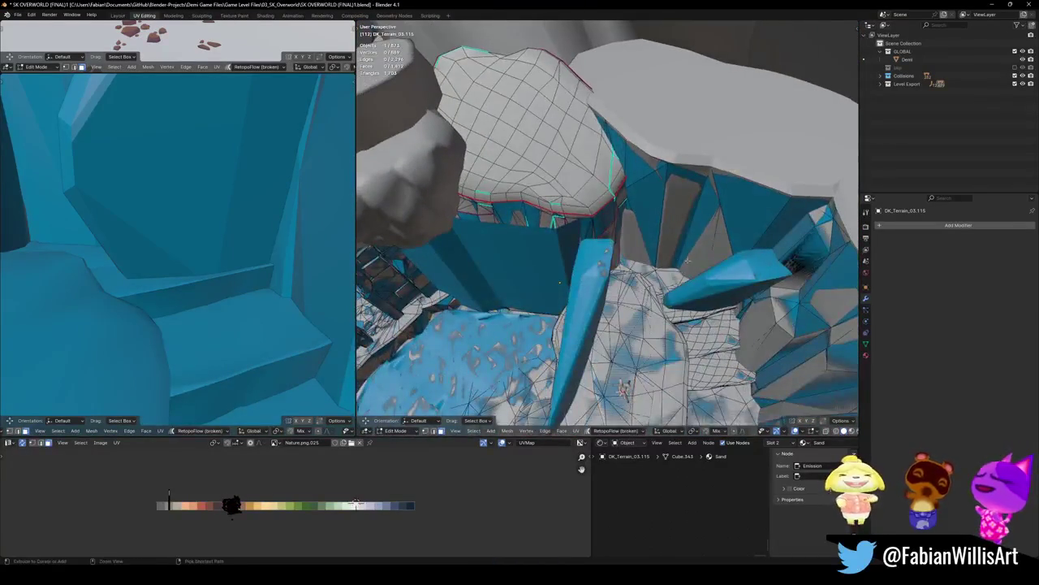
- Return to object mode, save, and walk the left view past the crystal wall
{"action": "key", "text": "Tab"}
{"action": "key", "text": "ctrl+s"}
{"action": "key", "text": "shift+grave"}
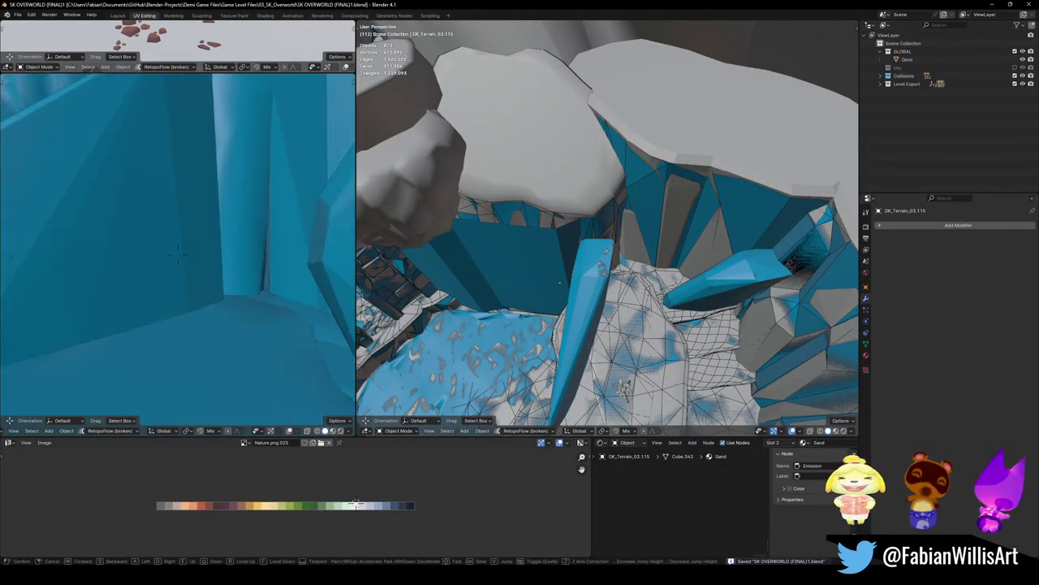
{"action": "key", "text": "w"}
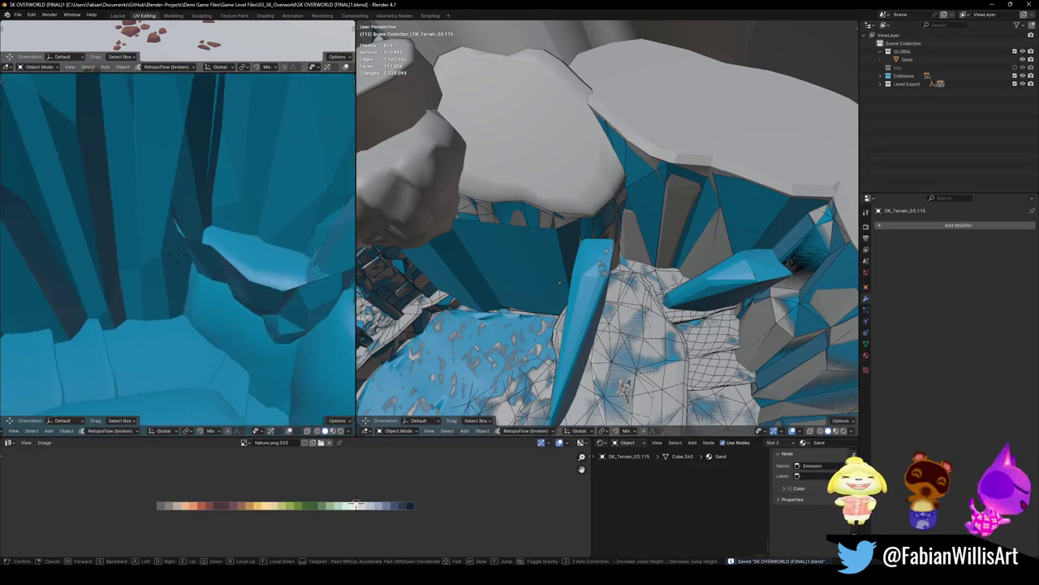
{"action": "key", "text": "s"}
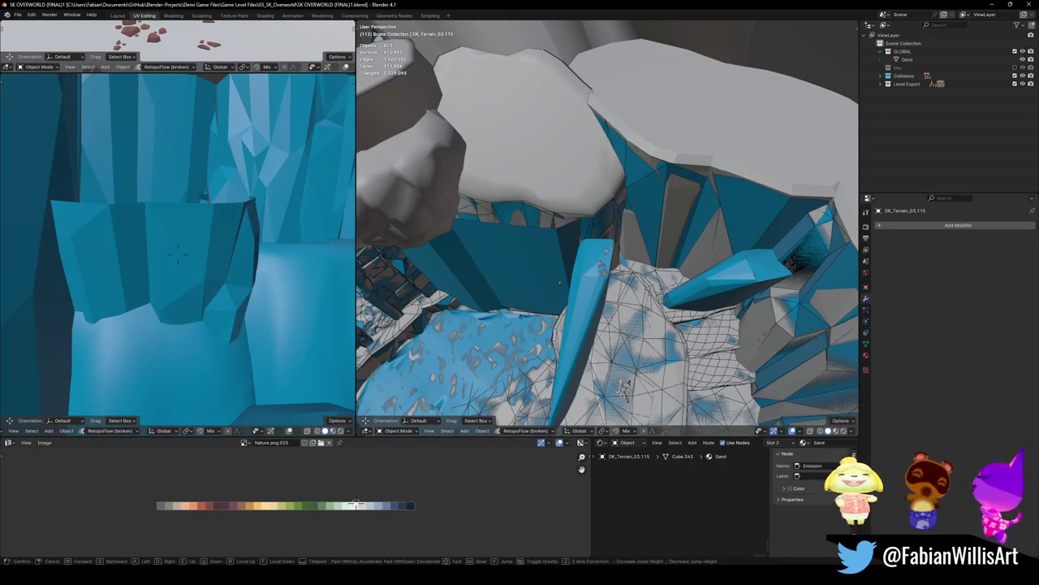
{"action": "key", "text": "w"}
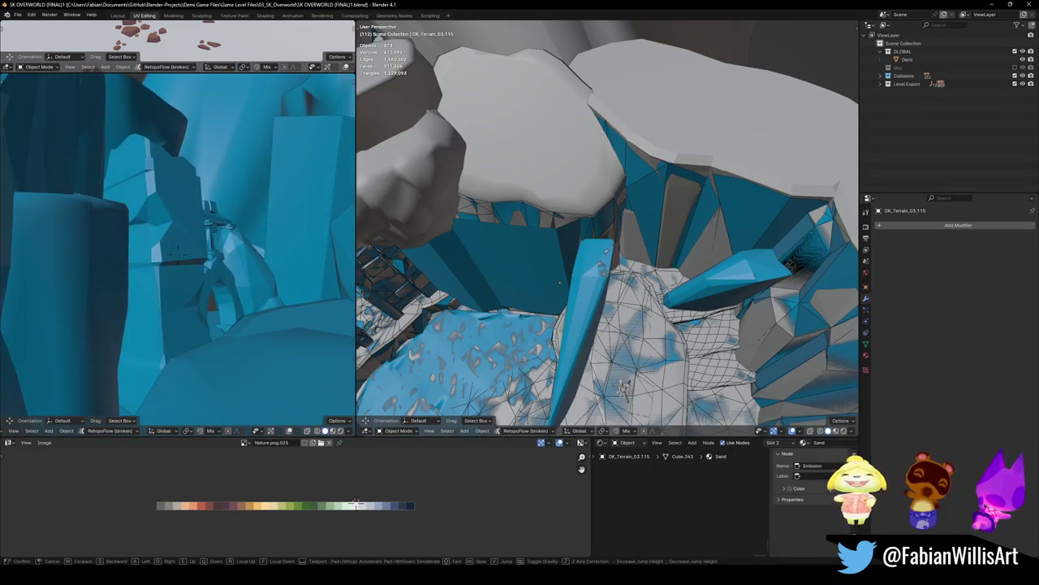
{"action": "key", "text": "s"}
{"action": "key", "text": "Return"}
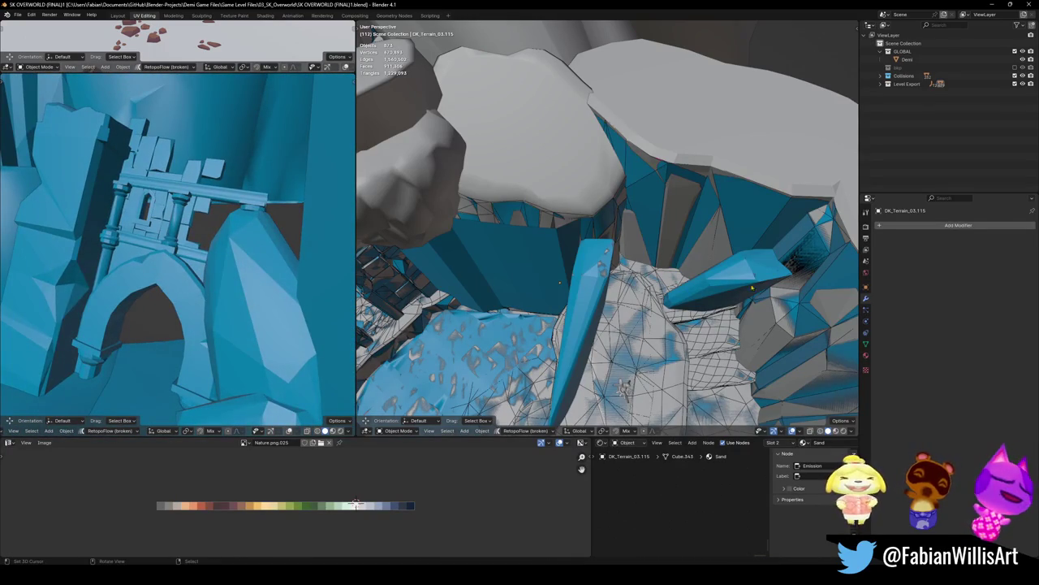
- Walk the right view through the blue arch into the cave and select Cube.047
{"action": "middle_click_drag", "start_coordinate": [658, 200], "coordinate": [601, 241], "text": "shift"}
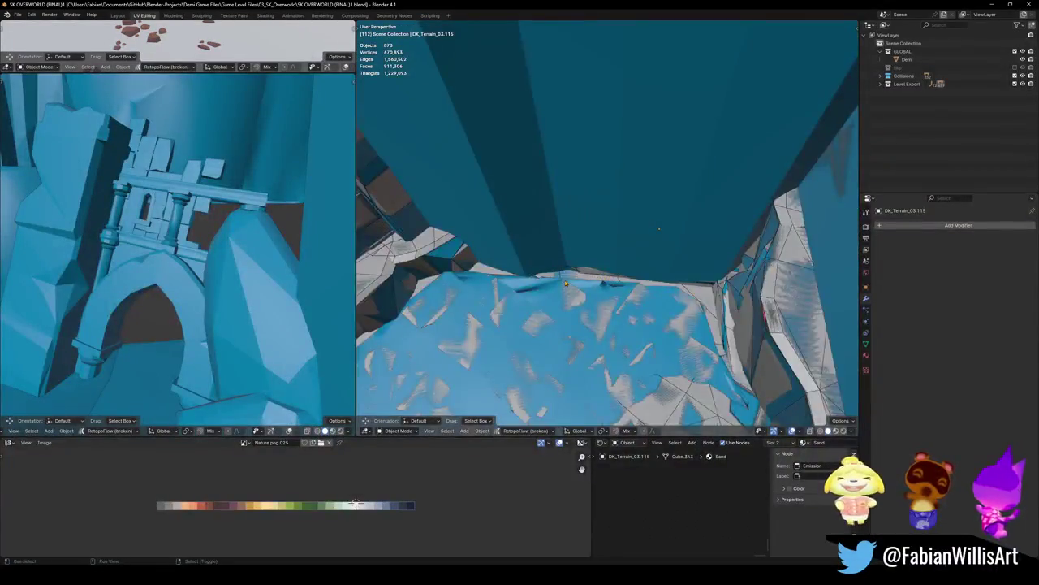
{"action": "key", "text": "shift+grave"}
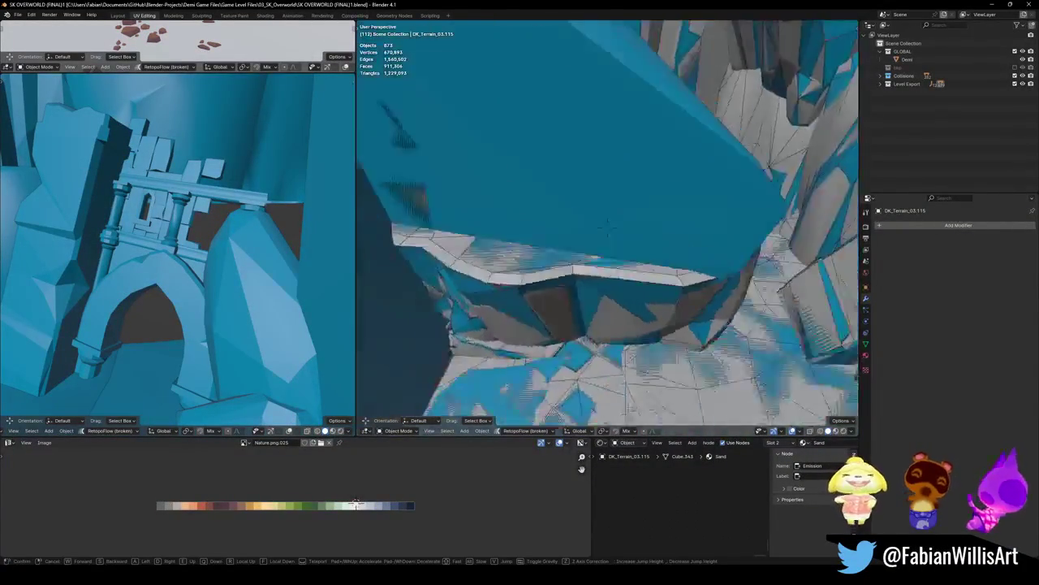
{"action": "key", "text": "w"}
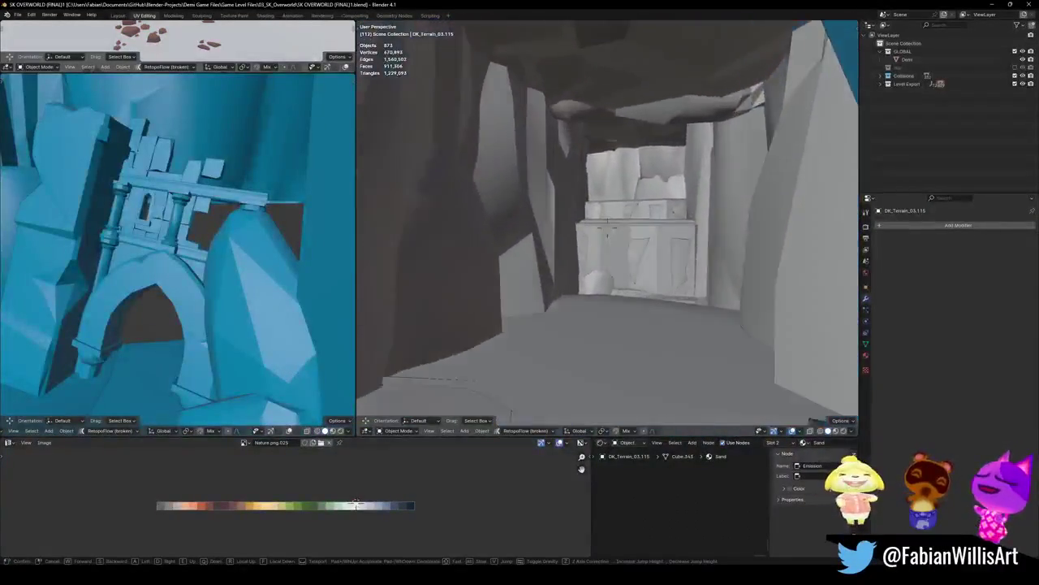
{"action": "left_click", "coordinate": [607, 223]}
{"action": "left_click", "coordinate": [525, 289]}
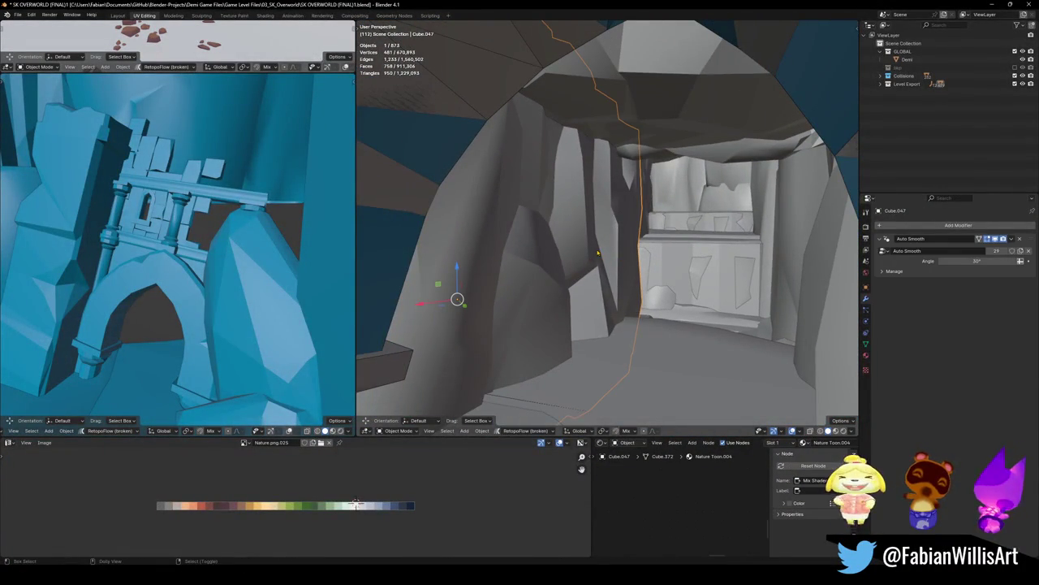
- Add a mesh collider with Decimate Ratio 0.456 to Cube.047 and save the file
{"action": "key", "text": "shift+alt+c"}
{"action": "left_click", "coordinate": [535, 238]}
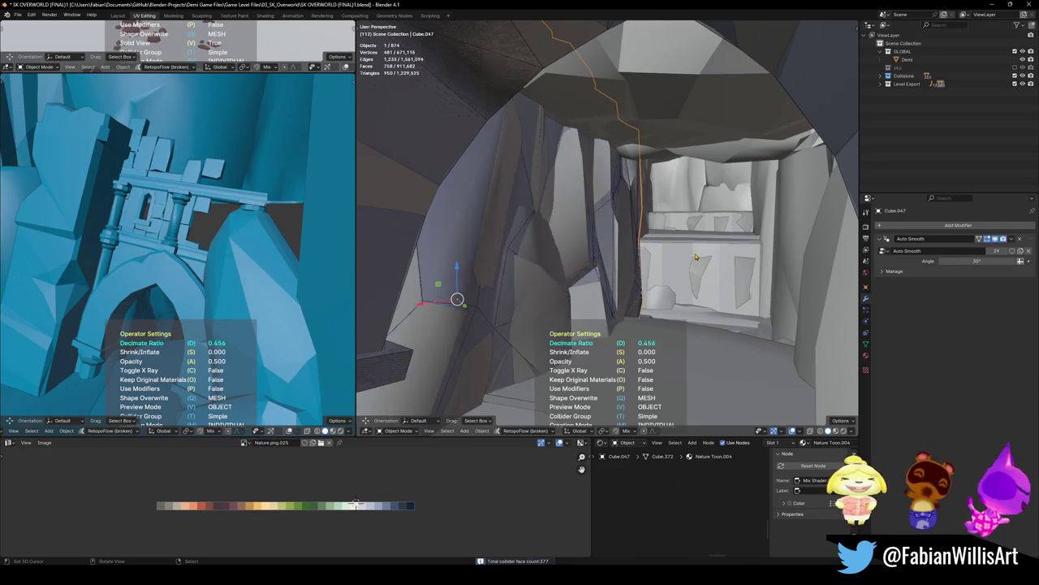
{"action": "key", "text": "ctrl+s"}
{"action": "key", "text": "KP_Decimal"}
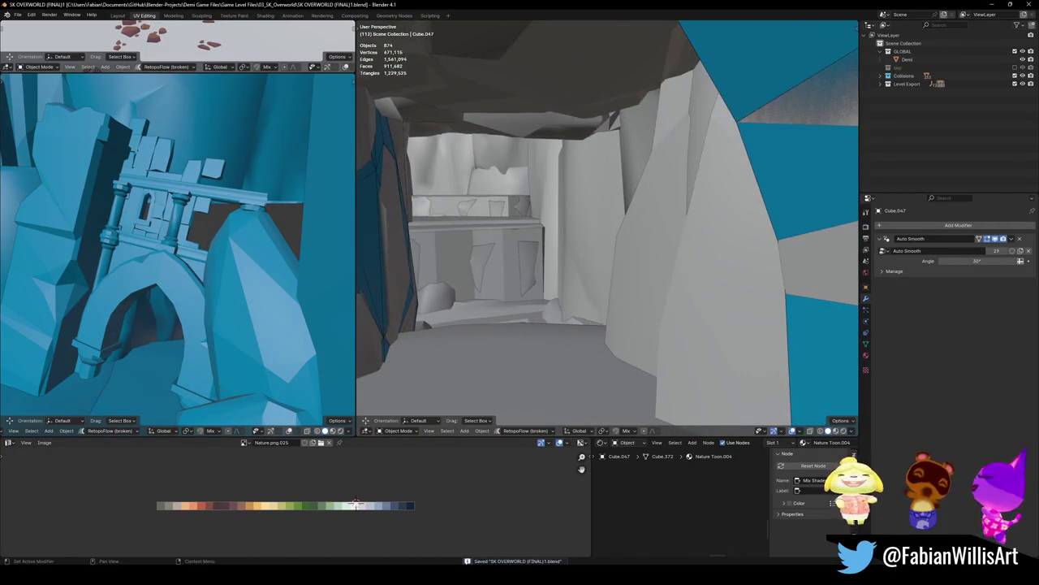